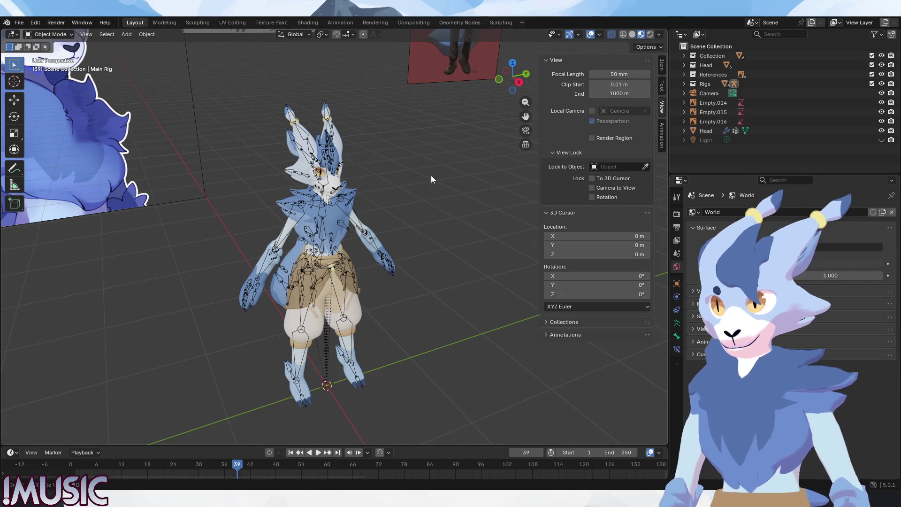
Step: Select the Head mesh and pick its Blink shape key in the Object Data properties
left_click(346, 160)
middle_click_drag(349, 171, 360, 189)
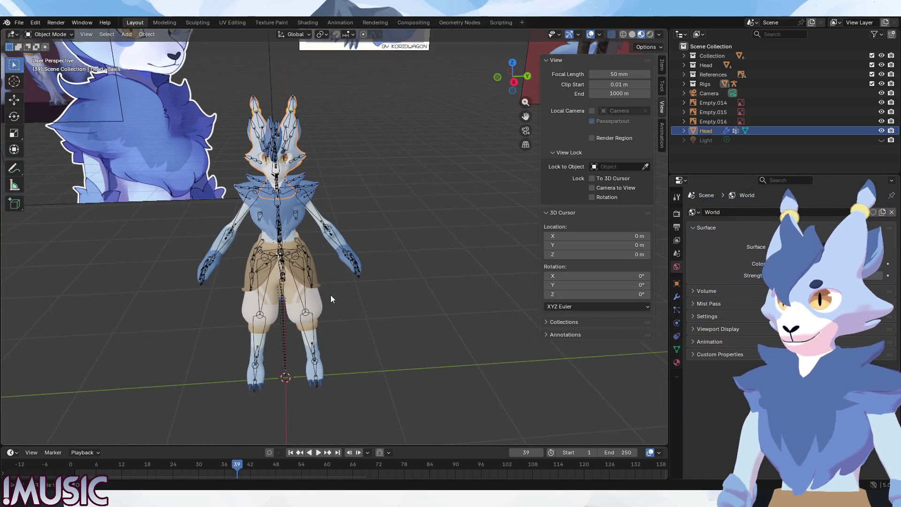
scroll(335, 293, "up", 1)
left_click(677, 352)
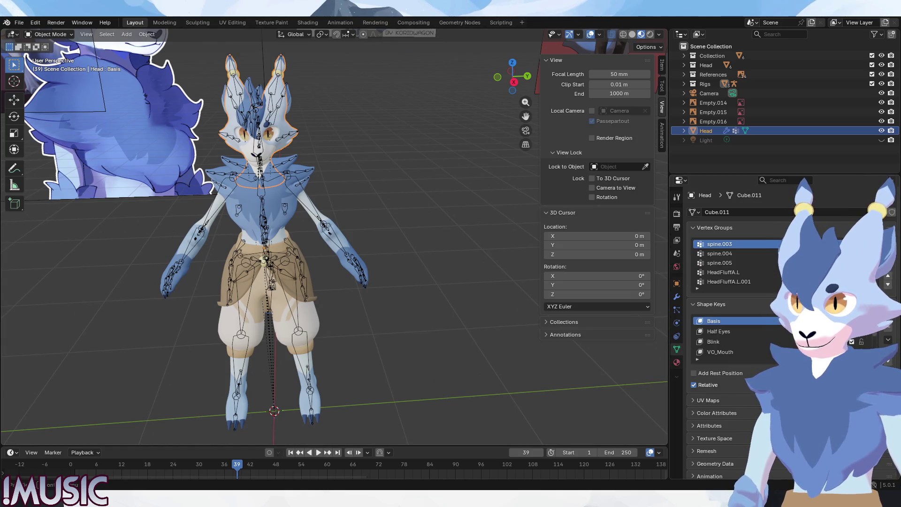
scroll(727, 334, "down", 3)
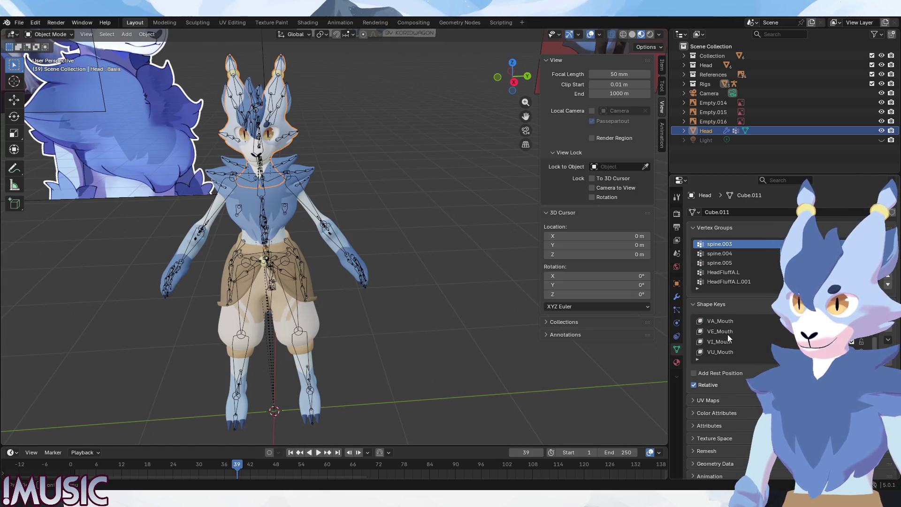
scroll(726, 336, "up", 3)
left_click(710, 342)
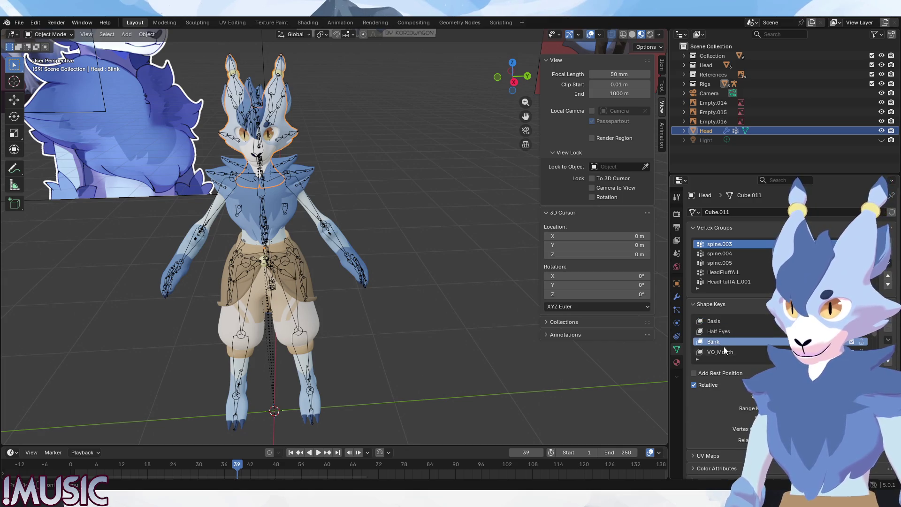
Step: Zoom in on the character's face and test Blink by driving it to close the eyes fully
mouse_move(376, 307)
middle_mouse_down()
mouse_move(342, 304)
mouse_move(431, 342)
middle_mouse_up()
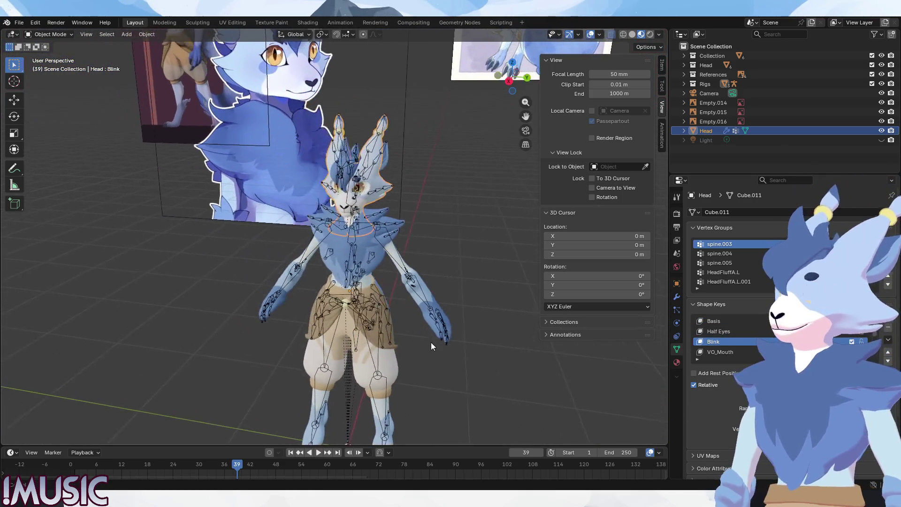
scroll(355, 202, "up", 3)
scroll(405, 240, "up", 4)
scroll(408, 238, "up", 3)
middle_click_drag(408, 238, 390, 364)
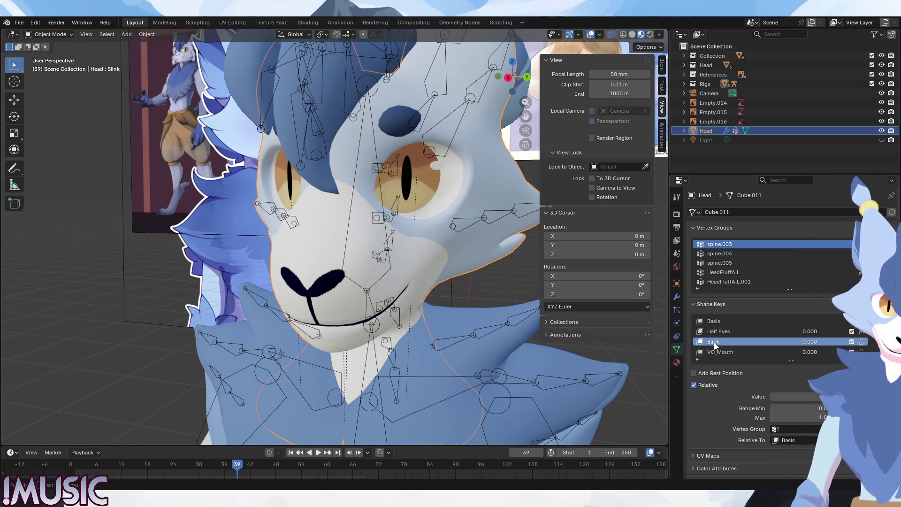
mouse_move(826, 342)
left_mouse_down()
mouse_move(868, 341)
mouse_move(825, 341)
left_mouse_up()
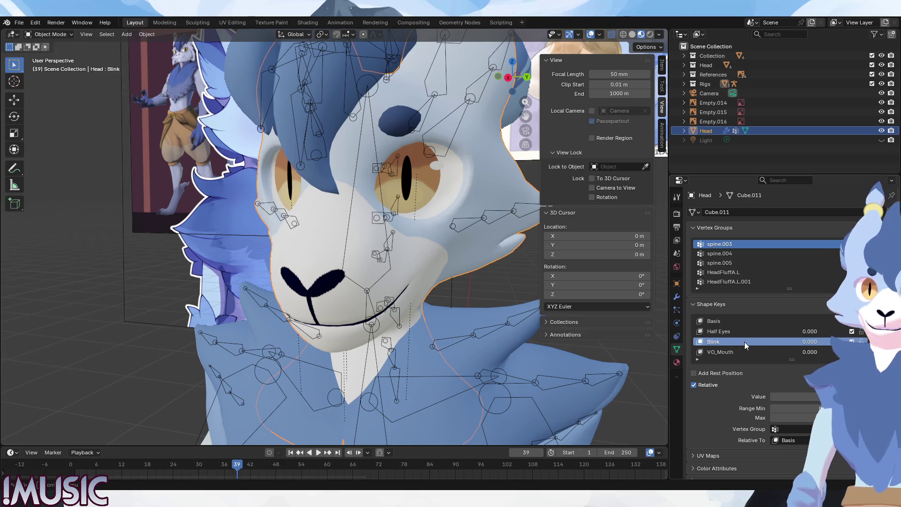
Step: Duplicate the Blink shape key twice into Blink.001 and Blink.002, then select Blink.001
right_click(716, 342)
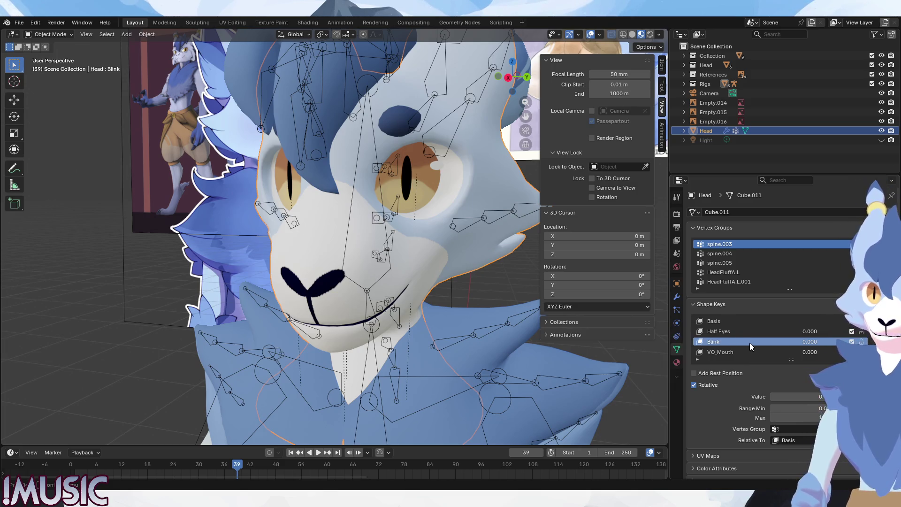
right_click(750, 343)
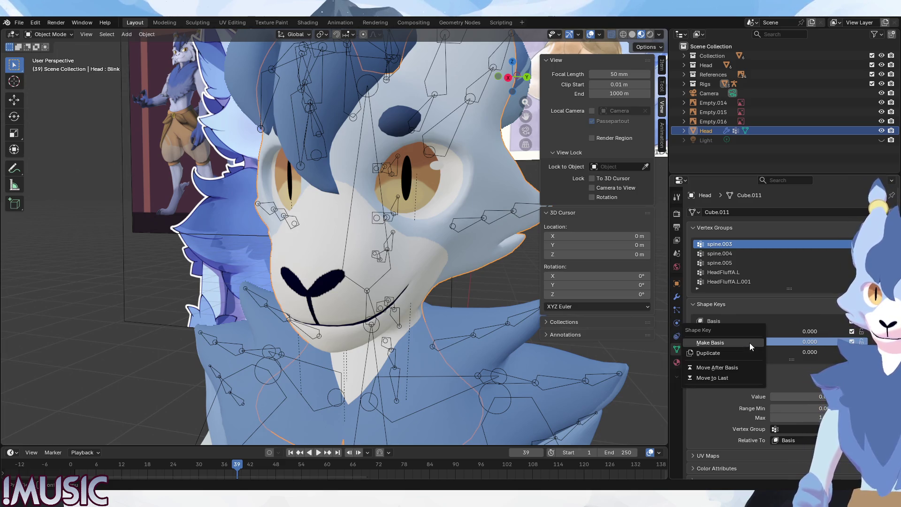
left_click(807, 368)
left_click(871, 348)
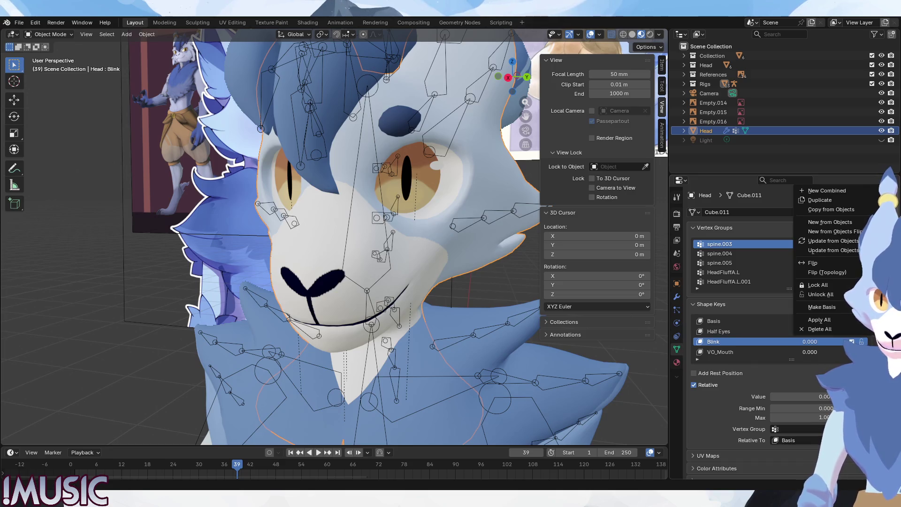
left_click(819, 200)
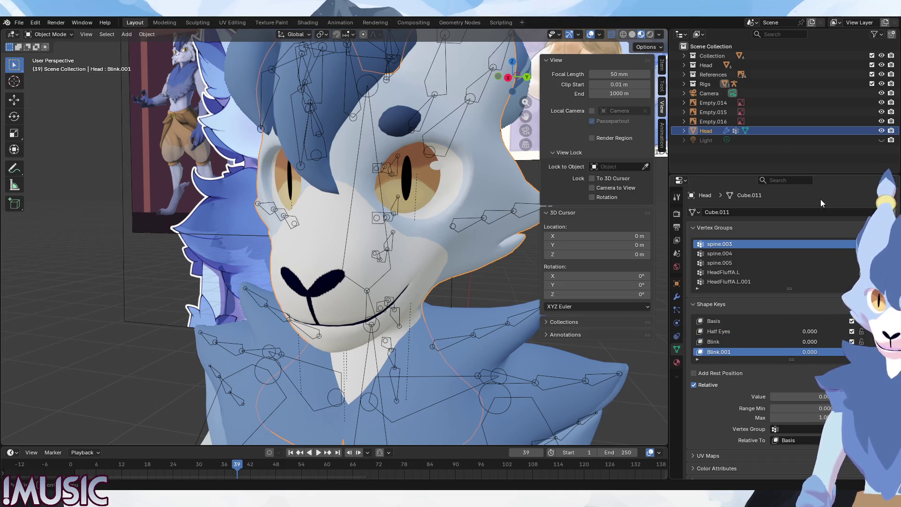
left_click(871, 348)
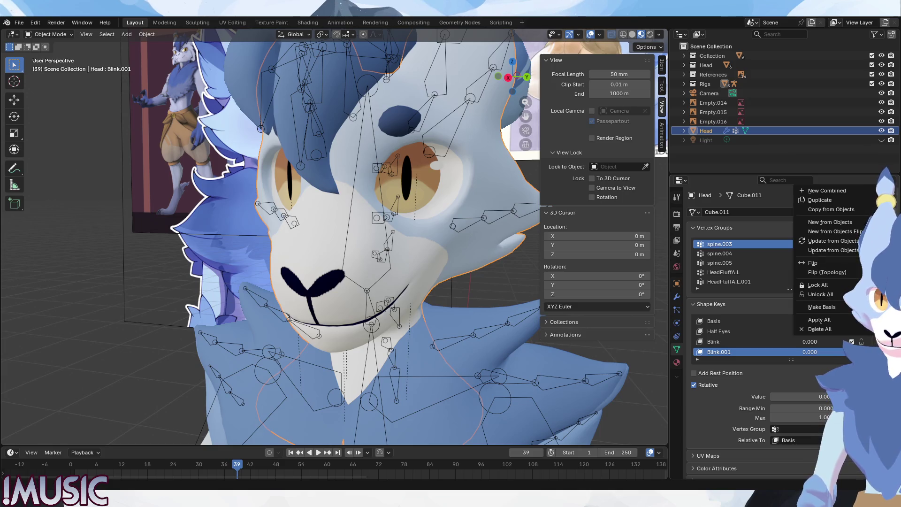
left_click(819, 200)
left_click(758, 343)
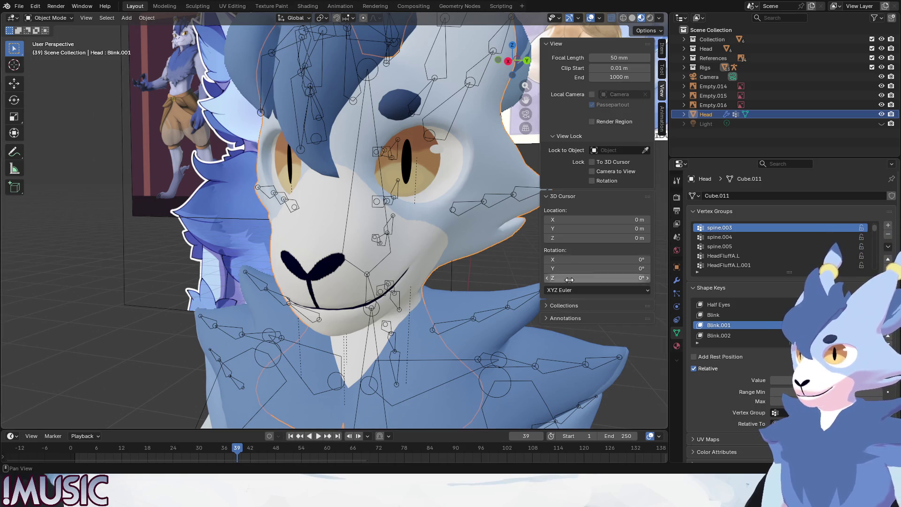
Step: Bring up the context menu for the Blink.001 shape key
right_click(722, 326)
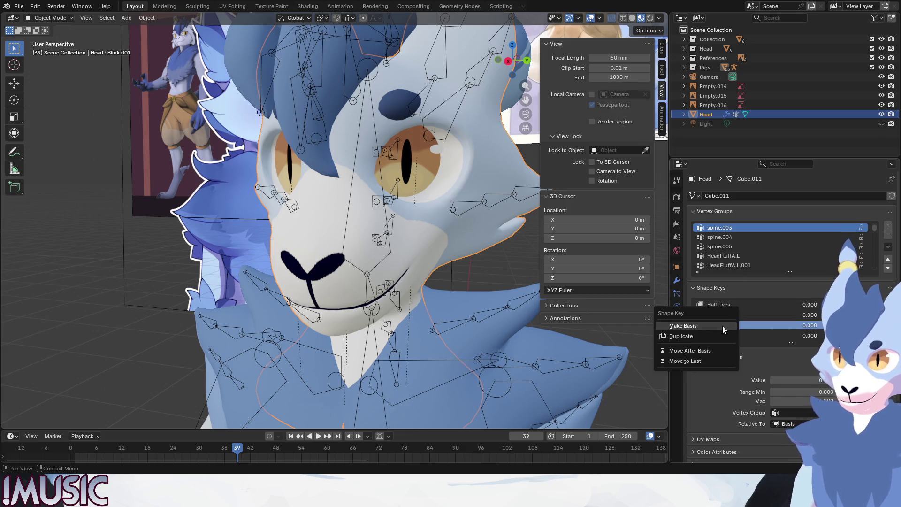
Step: Rename the Blink.001 shape key to Blink_L
right_click(723, 324)
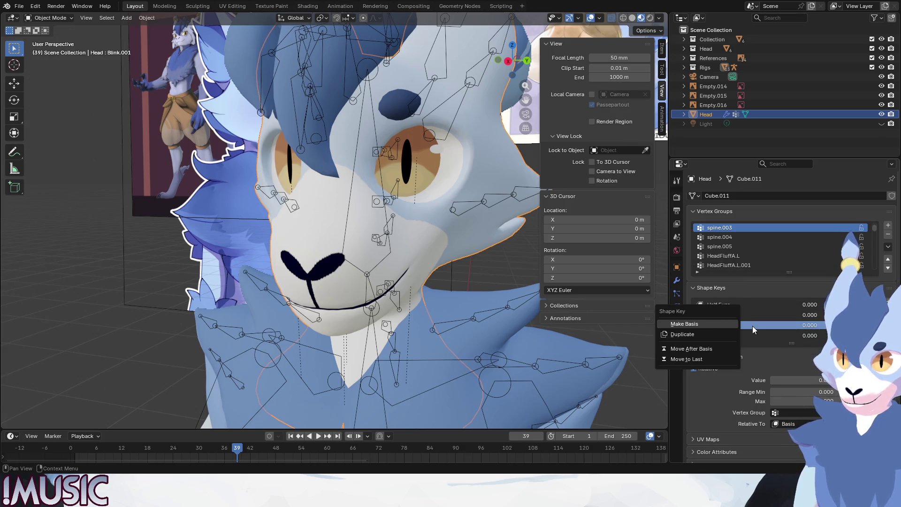
left_click(753, 326)
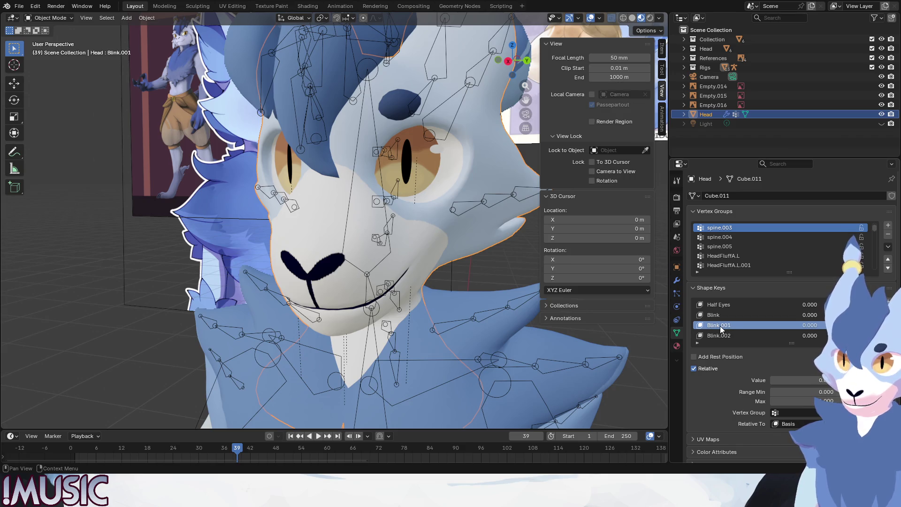
right_click(720, 326)
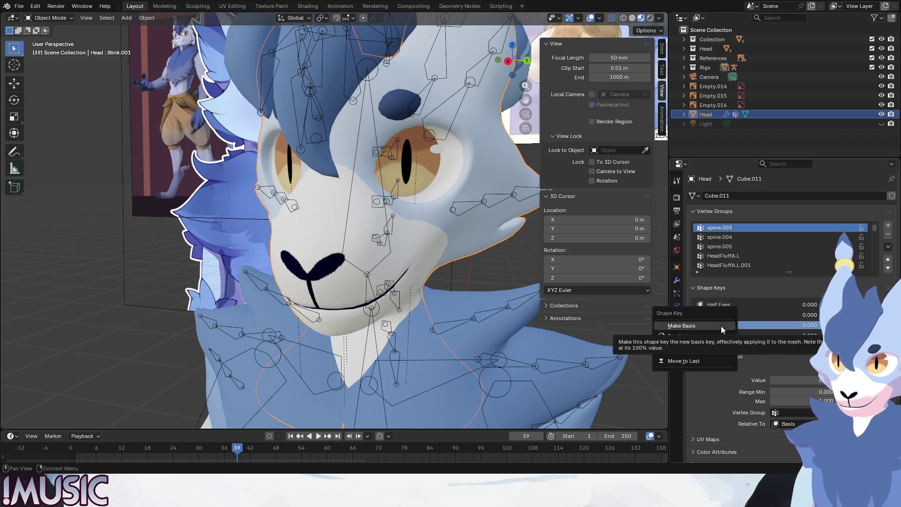
left_click(747, 324)
double_click(729, 325)
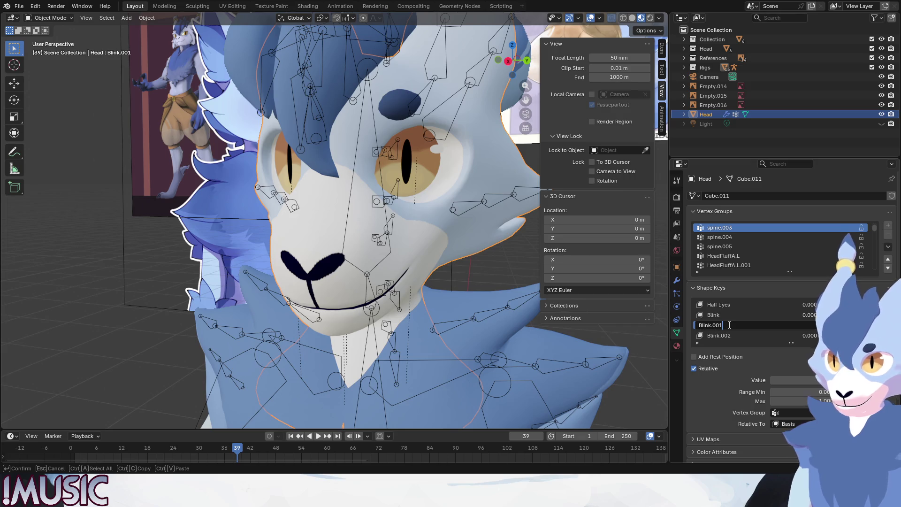
type("Blink_L")
key("Return")
Step: Rename Blink.002 to Blink_R and make Blink_L the active shape key
scroll(724, 333, "up", 1)
scroll(732, 325, "down", 1)
double_click(727, 335)
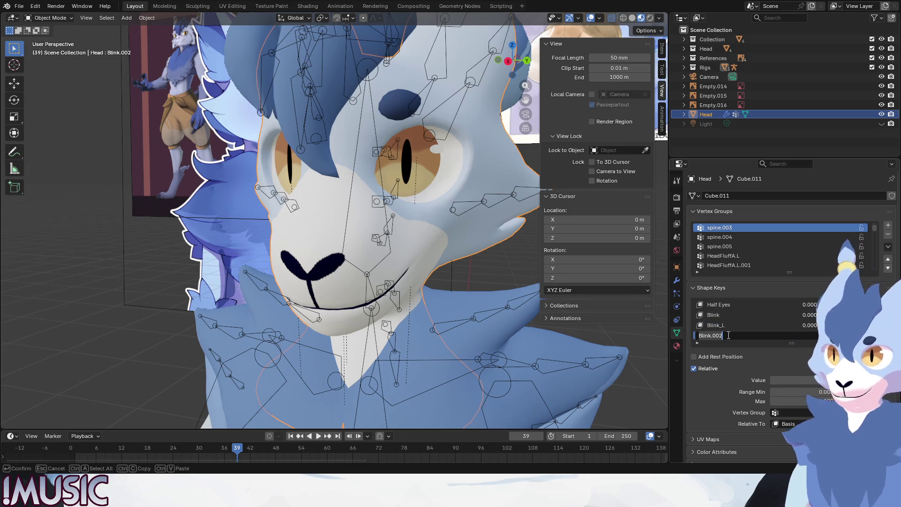
type("Blink_")
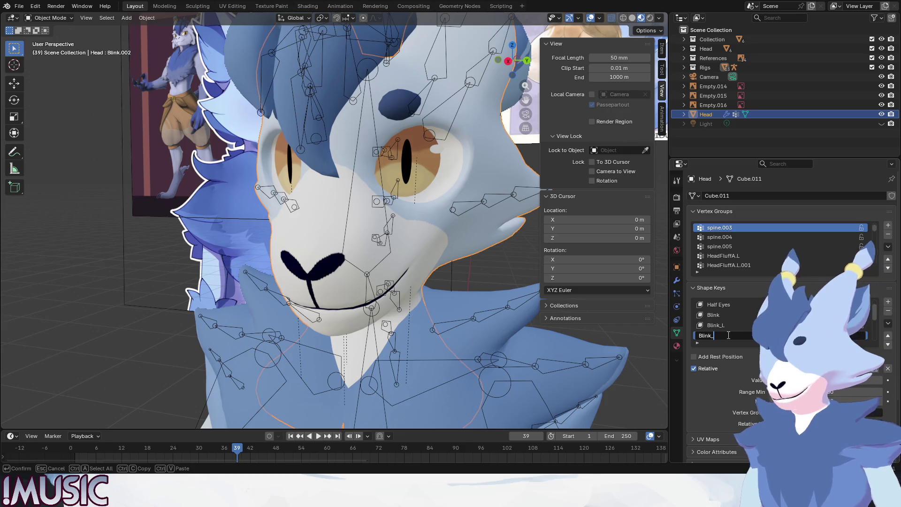
type("R")
key("Return")
left_click(716, 325)
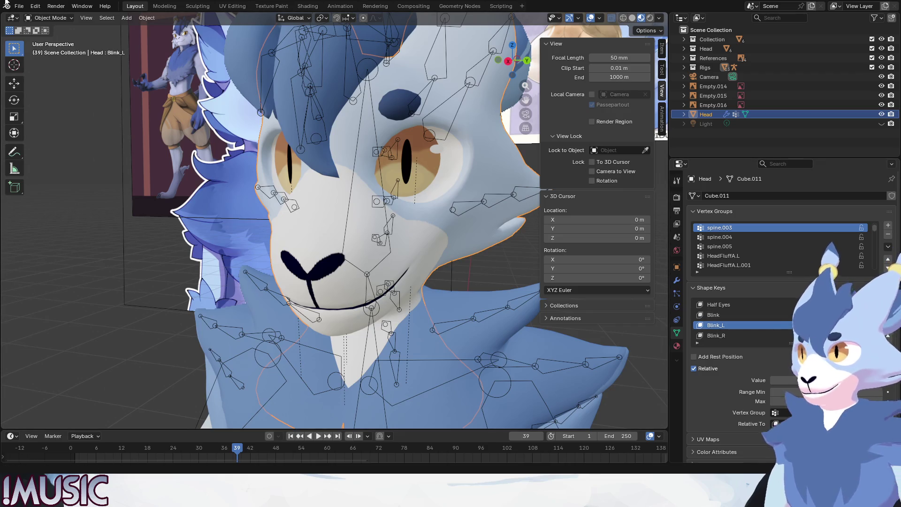
left_click(50, 18)
Step: Put the Head mesh in Edit Mode, switch to the numpad 3 orthographic view, and zoom onto the face
left_click(45, 40)
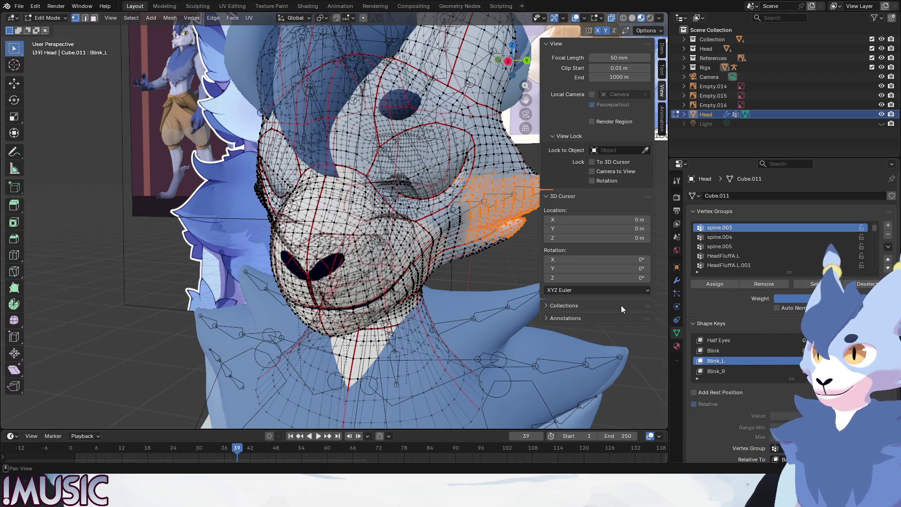
key("KP_3")
key("Right")
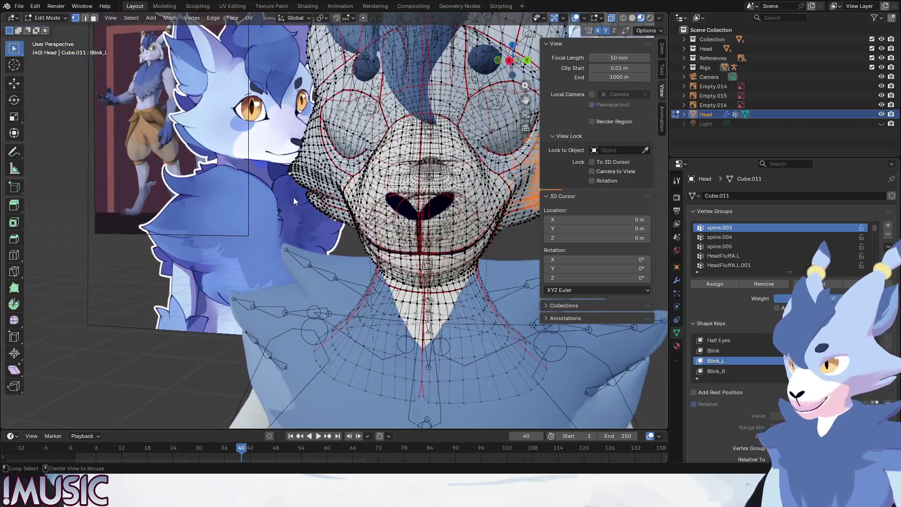
scroll(284, 198, "down", 3)
scroll(359, 215, "up", 5)
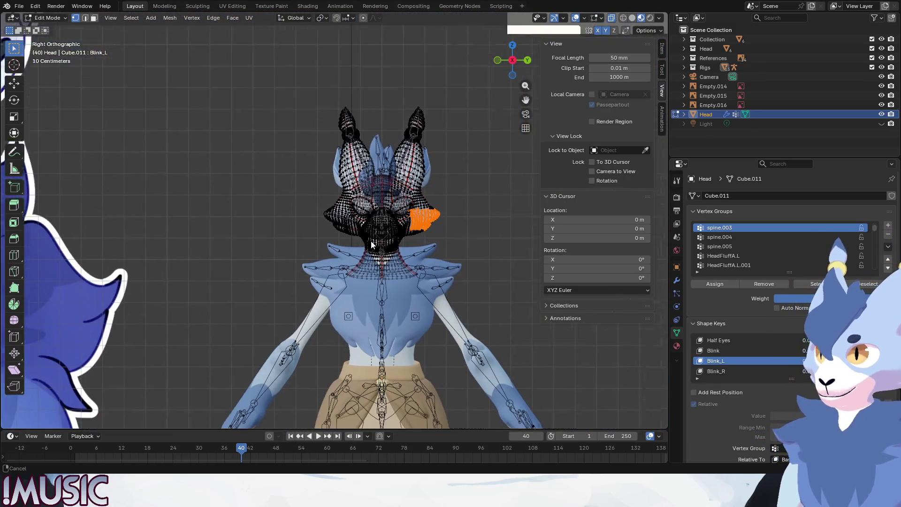
scroll(361, 94, "up", 1)
scroll(369, 122, "down", 2)
scroll(375, 150, "up", 2)
scroll(380, 179, "up", 2)
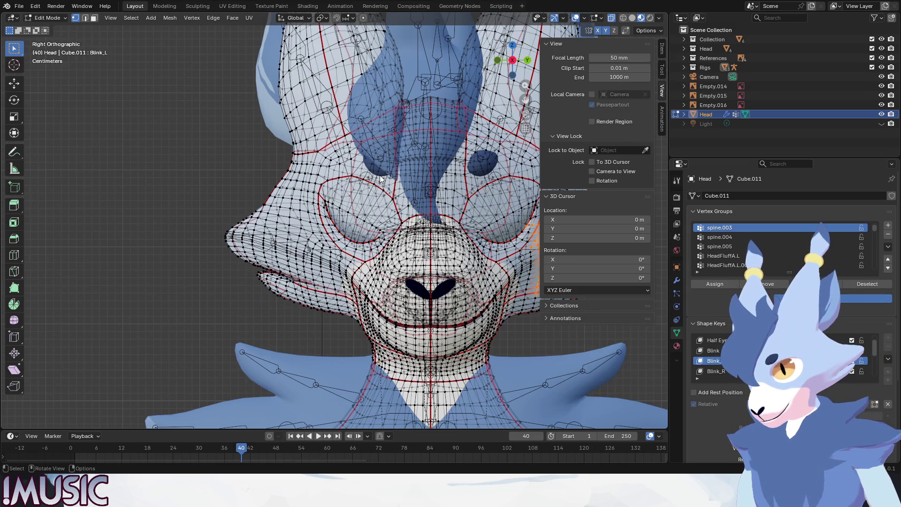
scroll(779, 355, "up", 1)
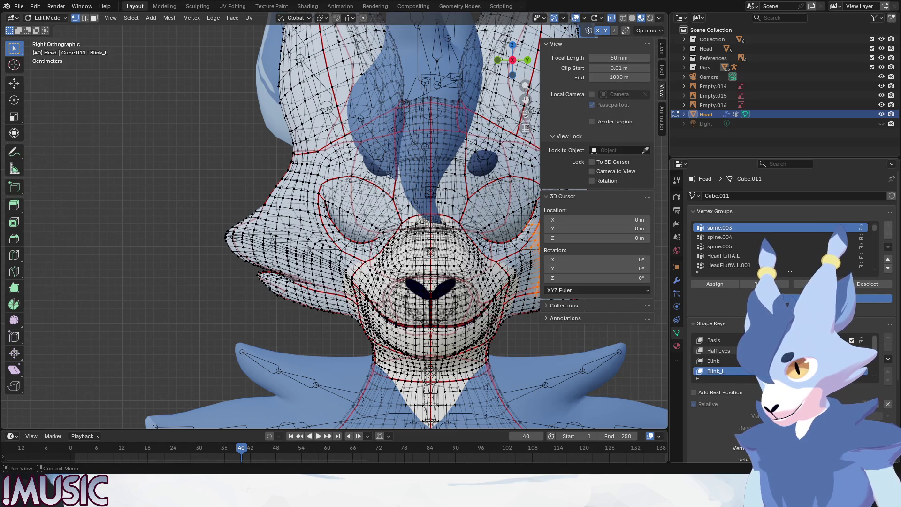
scroll(732, 355, "down", 2)
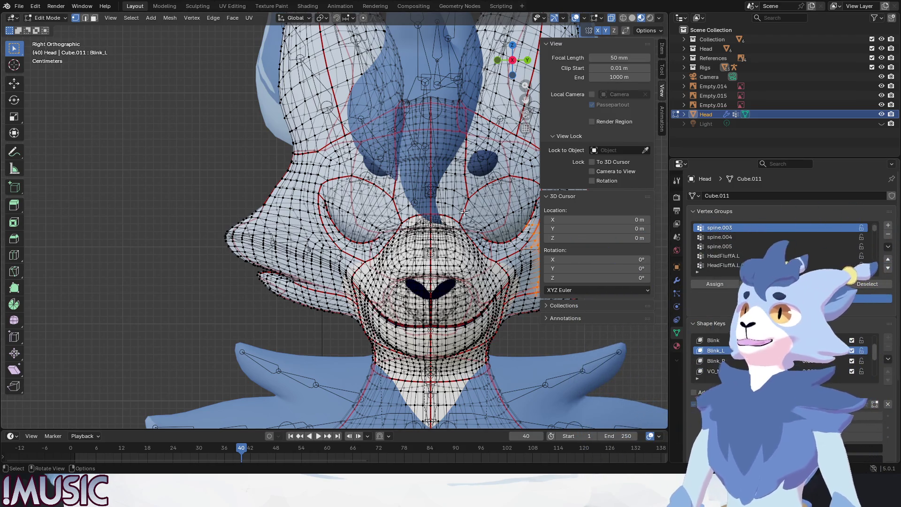
key("l")
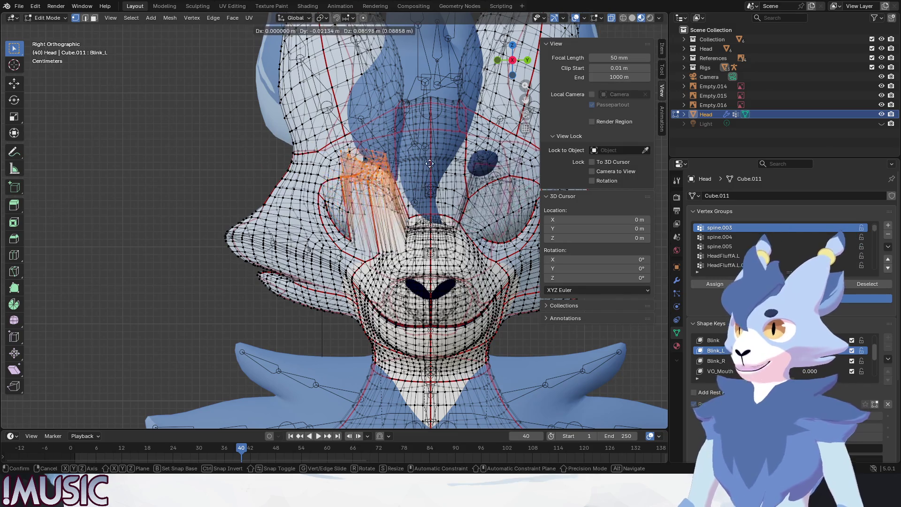
left_click(137, 151)
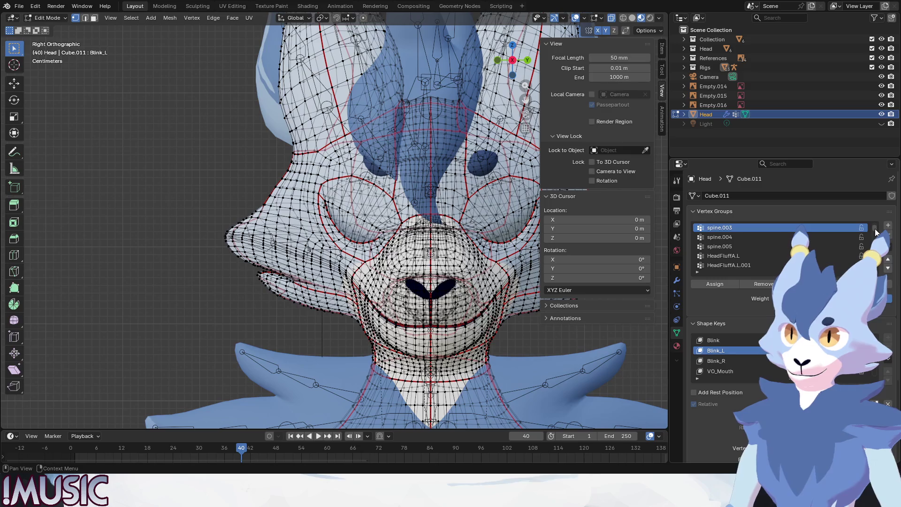
scroll(779, 247, "down", 4)
scroll(779, 246, "down", 5)
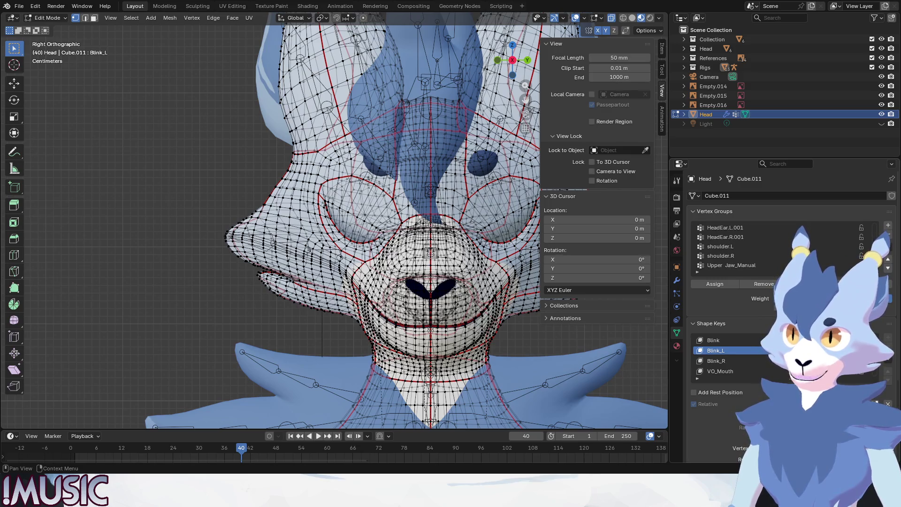
scroll(779, 247, "down", 3)
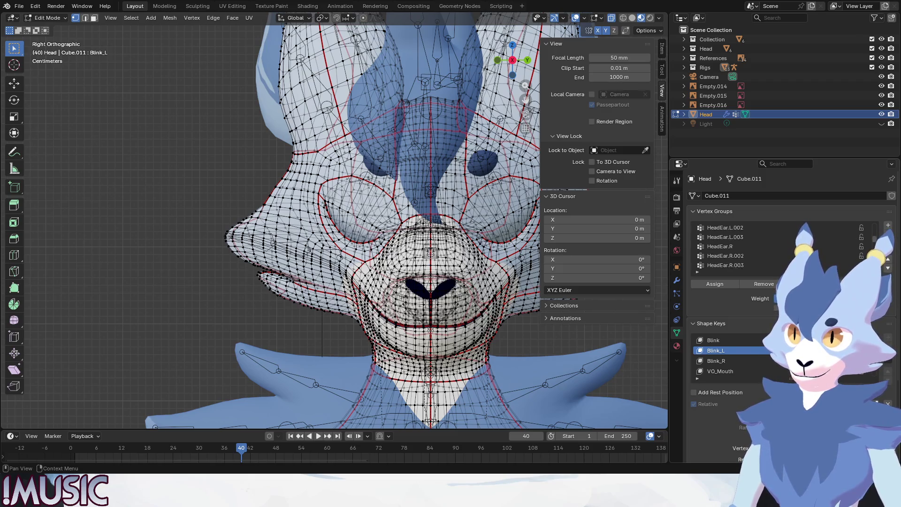
left_click_drag(874, 240, 886, 218)
scroll(815, 248, "down", 3)
scroll(813, 248, "down", 3)
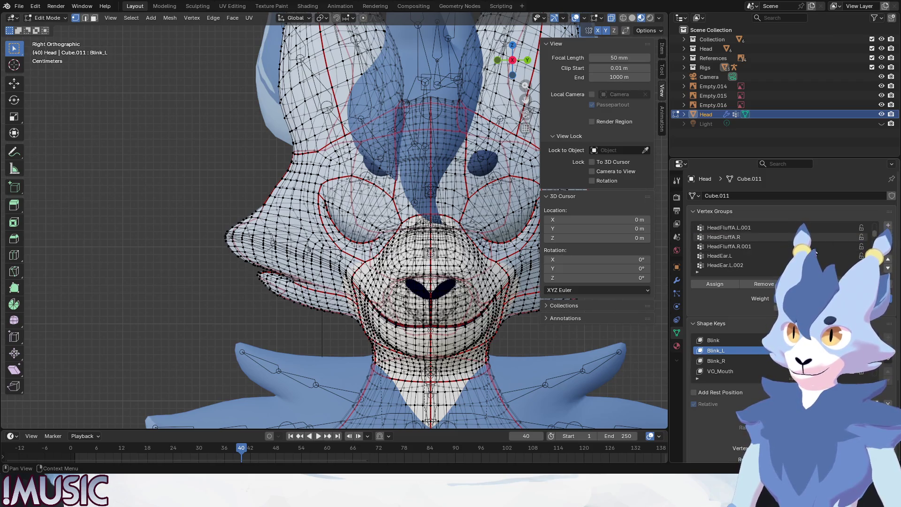
scroll(811, 248, "down", 3)
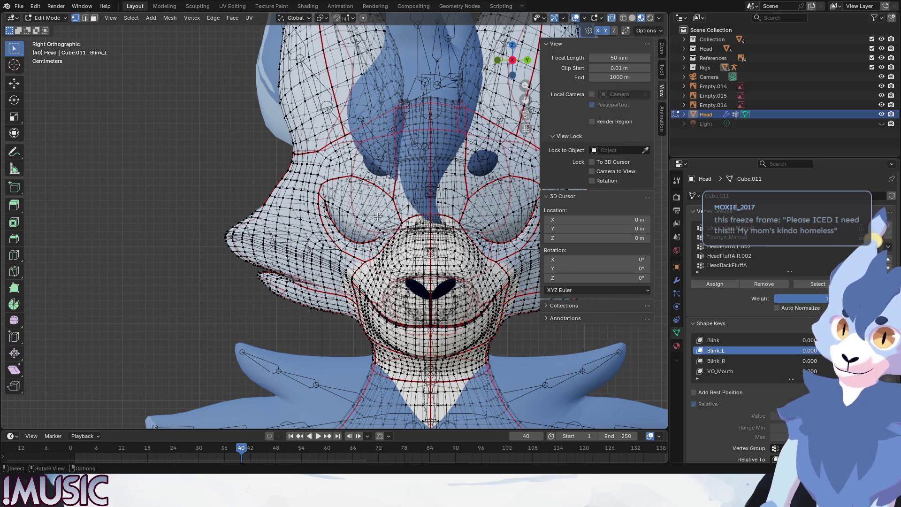
middle_click_drag(473, 233, 440, 214)
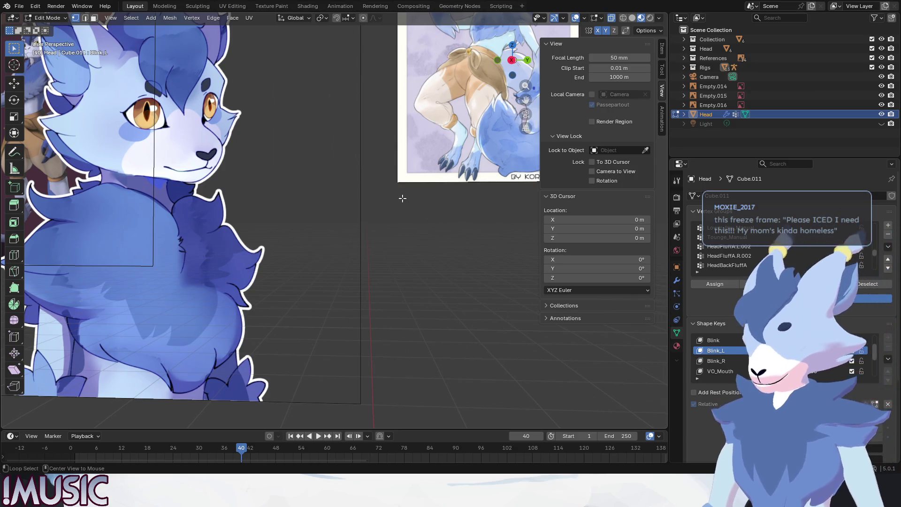
Step: Return to the straight-on orthographic view, then zoom and pan onto the eye sockets
key("KP_3")
scroll(330, 235, "up", 4)
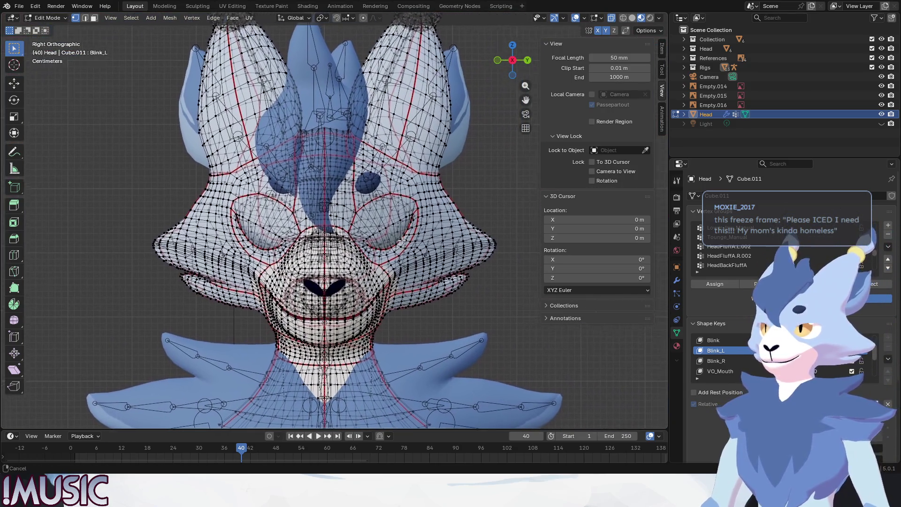
scroll(330, 234, "up", 1)
middle_click_drag(330, 234, 350, 226, "shift")
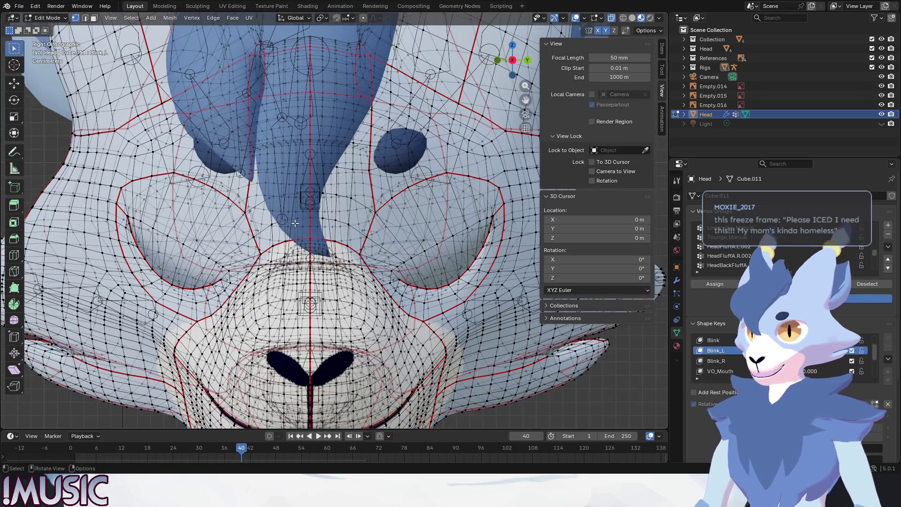
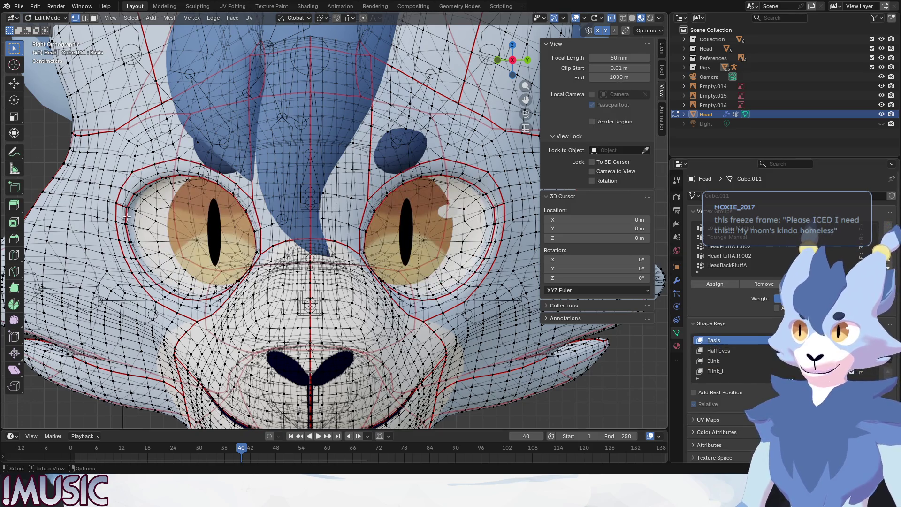
Step: Compare the closed-eye Blink_L shape against the open-eyed Basis shape
scroll(727, 360, "down", 1)
left_click(727, 360)
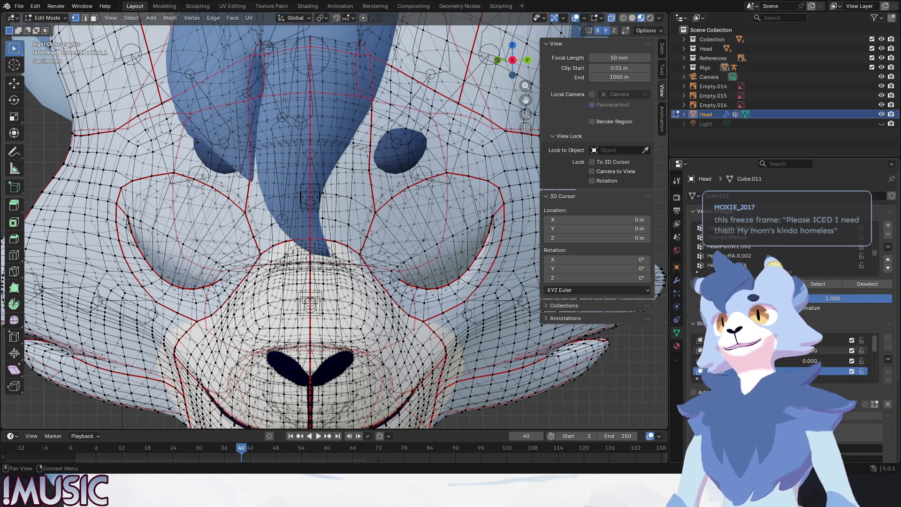
left_click(714, 341)
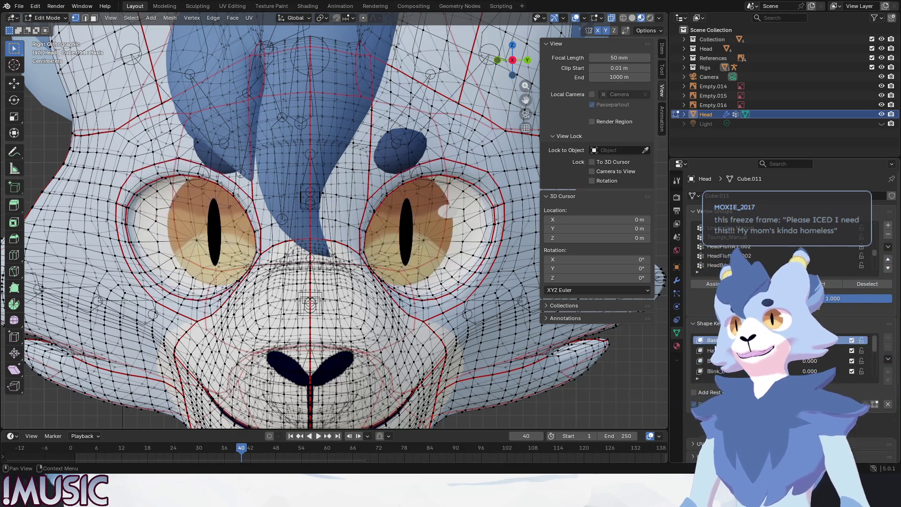
left_click(714, 370)
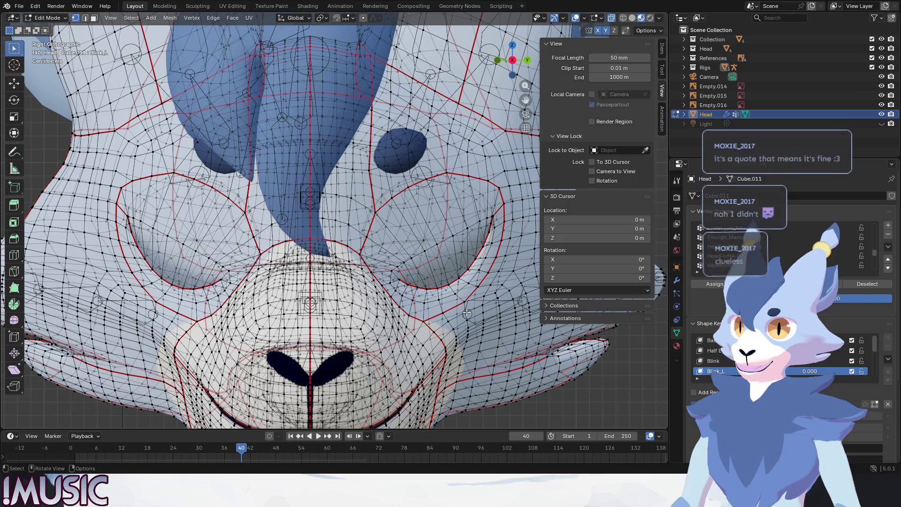
Step: Switch the head mesh from edit mode back to object mode
scroll(467, 313, "down", 2)
scroll(357, 287, "down", 2)
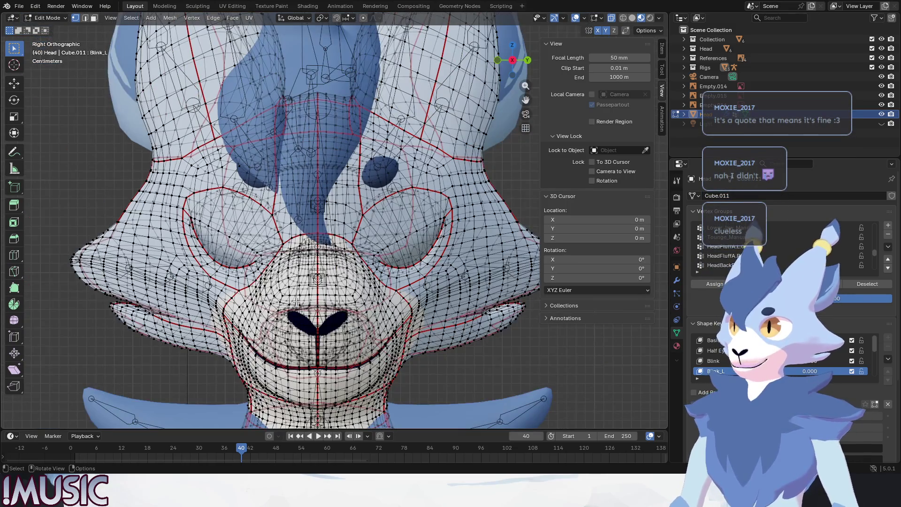
scroll(241, 261, "up", 1)
scroll(254, 271, "up", 2)
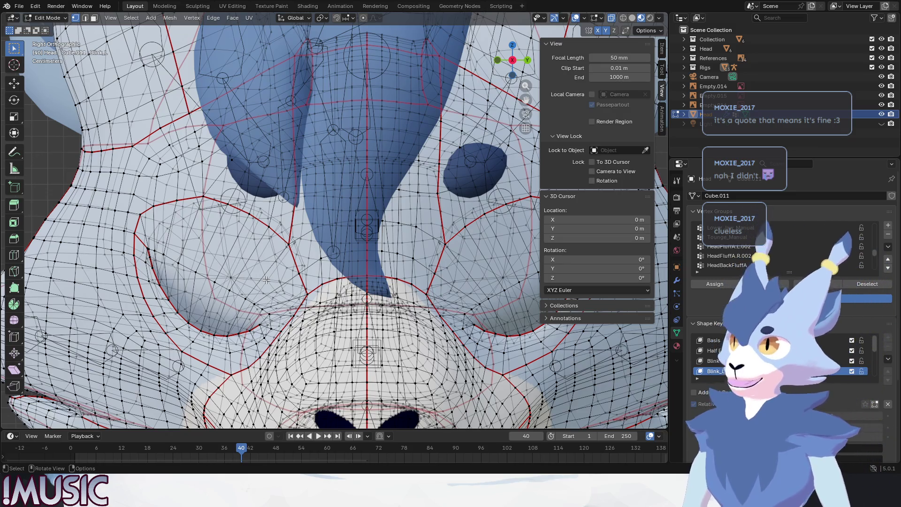
scroll(722, 364, "down", 1)
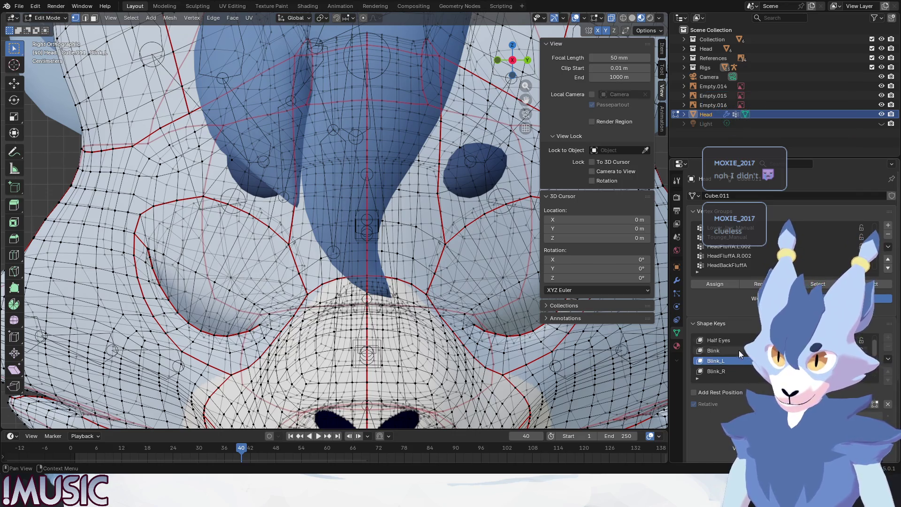
left_click(52, 17)
left_click(47, 29)
left_click(724, 324)
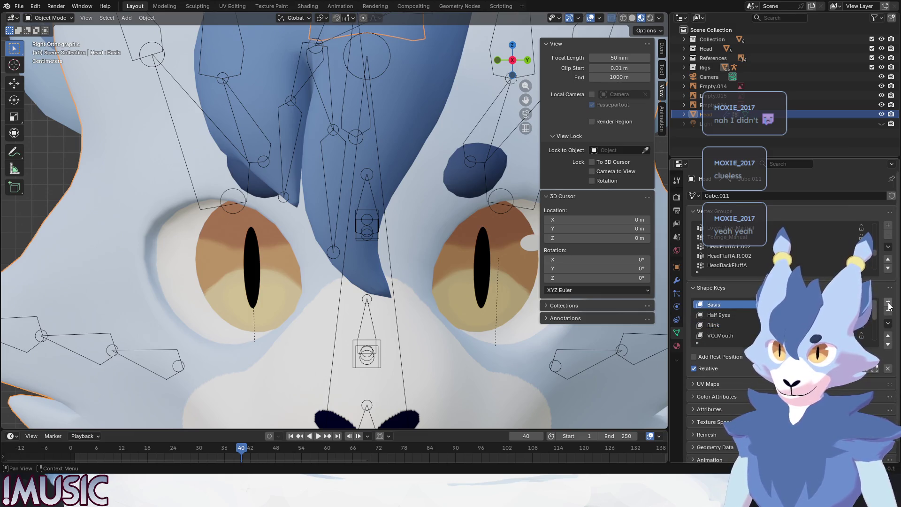
Step: Add two new shape keys, Key 8 and Key 9, and check VO_Mouth's strength
left_click(887, 302)
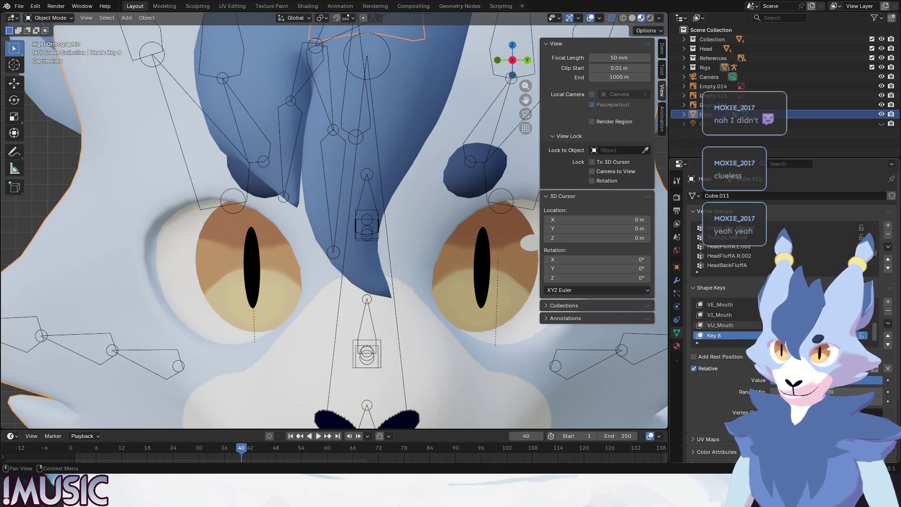
scroll(736, 329, "up", 5)
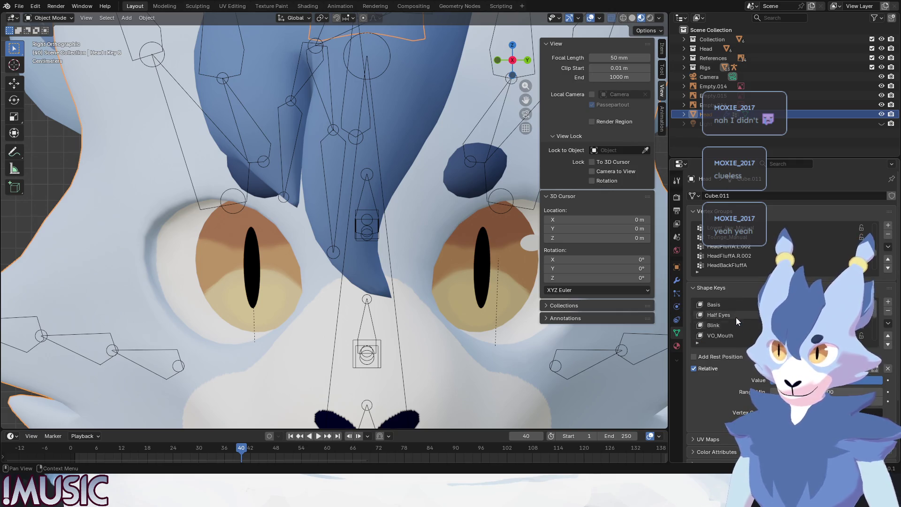
left_click(887, 302)
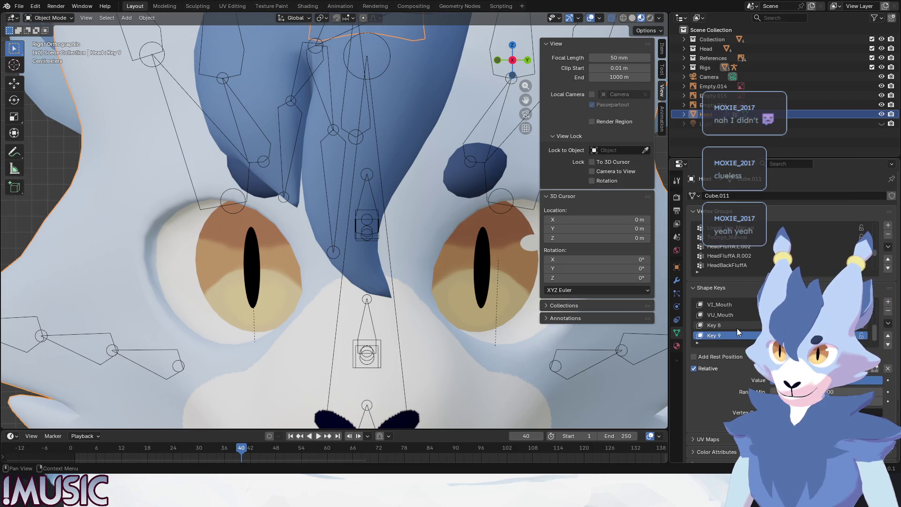
left_click(723, 326)
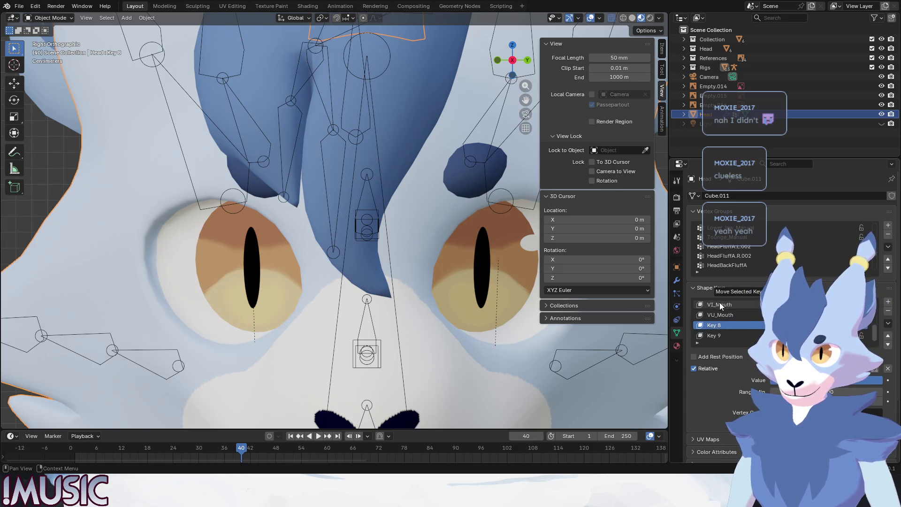
scroll(741, 325, "up", 5)
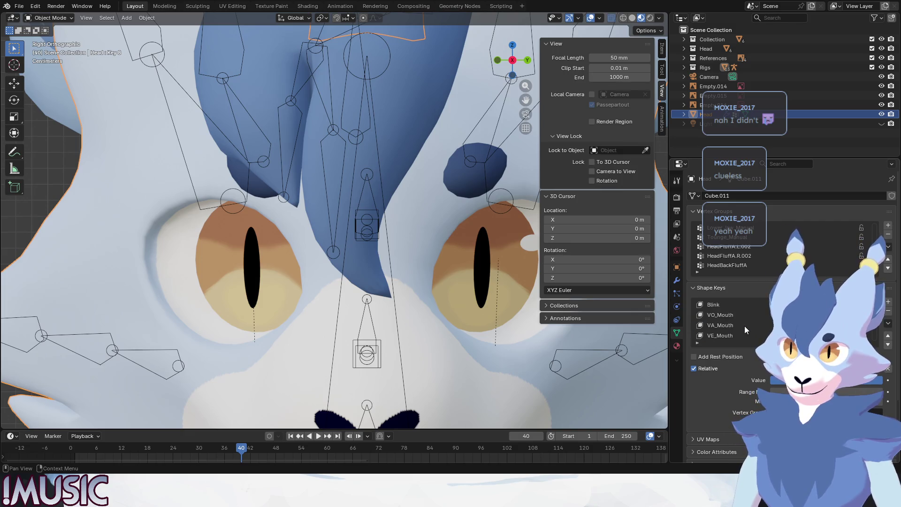
scroll(726, 325, "down", 1)
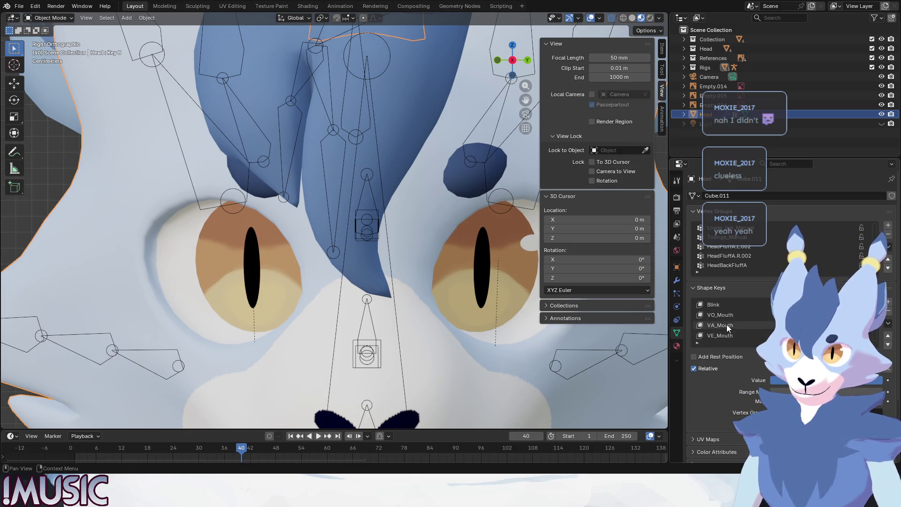
left_click(726, 315)
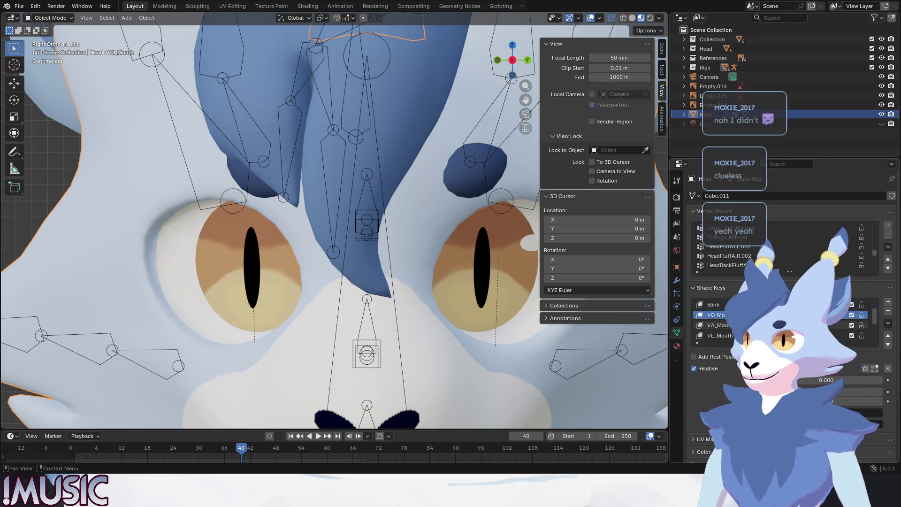
mouse_move(839, 380)
left_mouse_down()
mouse_move(861, 380)
mouse_move(804, 380)
left_mouse_up()
scroll(393, 317, "down", 5)
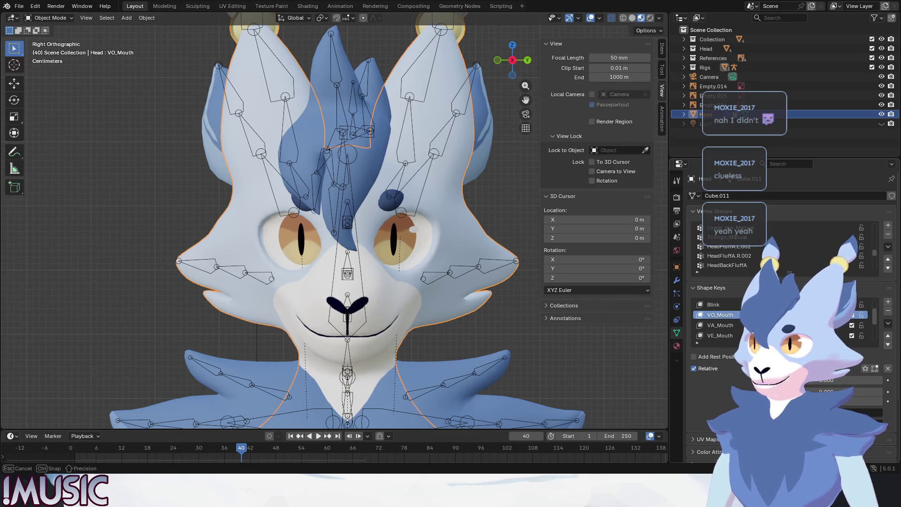
scroll(716, 325, "down", 4)
Step: Reorder Key 8 and Key 9 so they sit directly after Blink
left_click(716, 325)
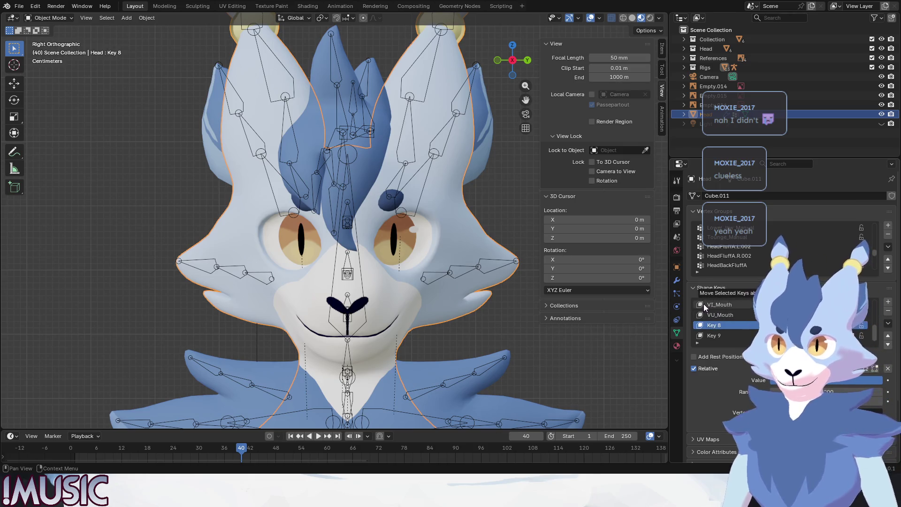
left_click_drag(703, 303, 718, 310)
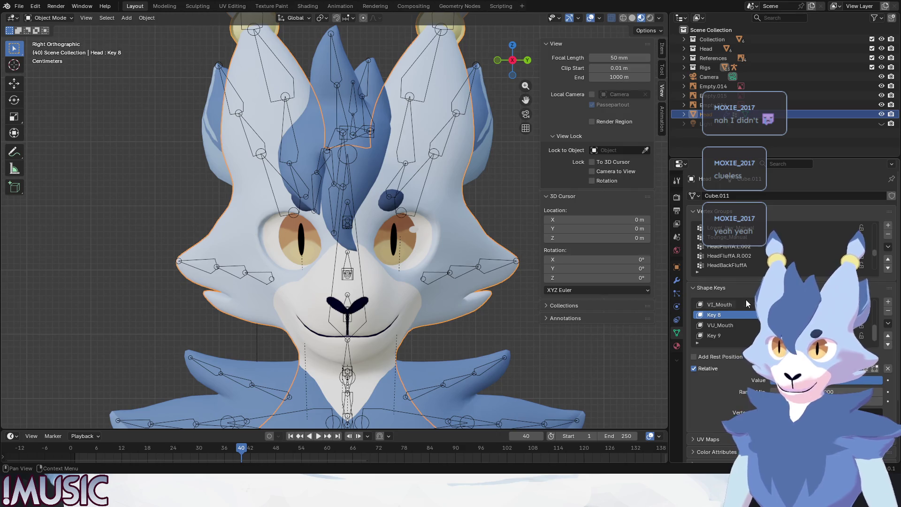
left_click_drag(732, 343, 732, 436)
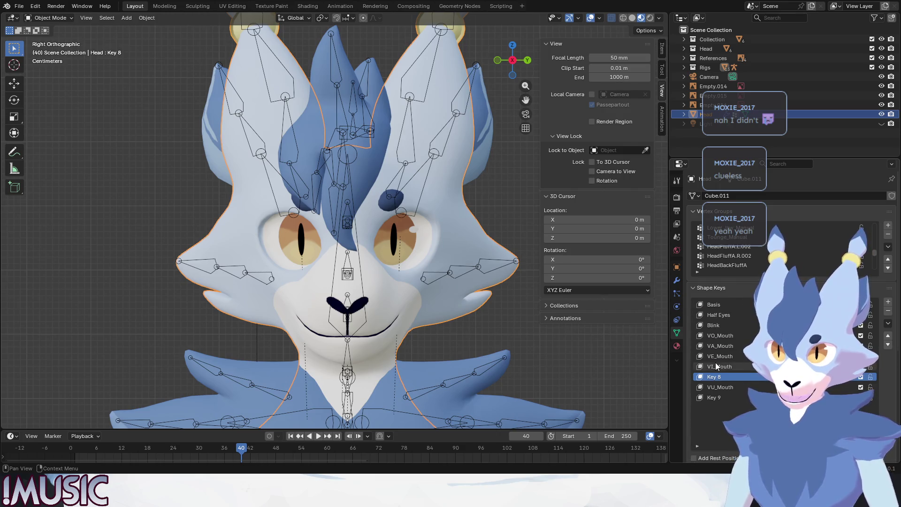
left_click_drag(716, 375, 724, 330)
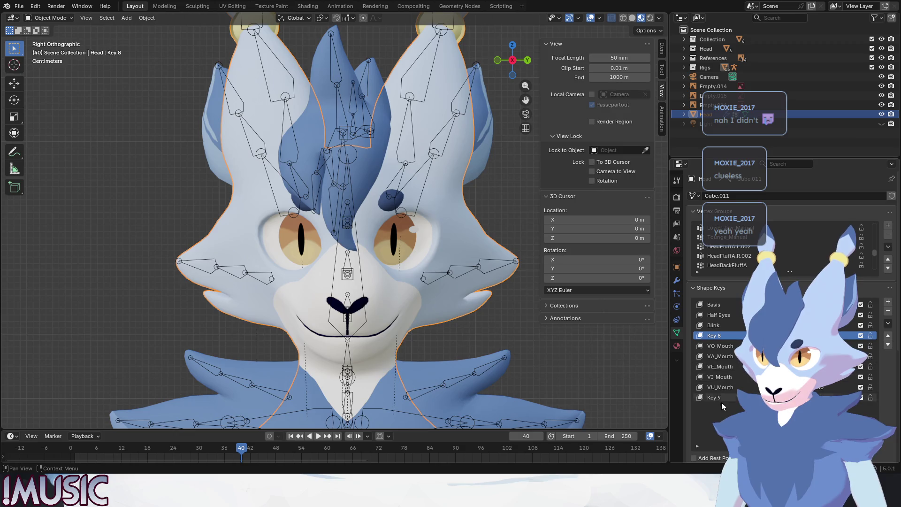
left_click_drag(723, 398, 718, 346)
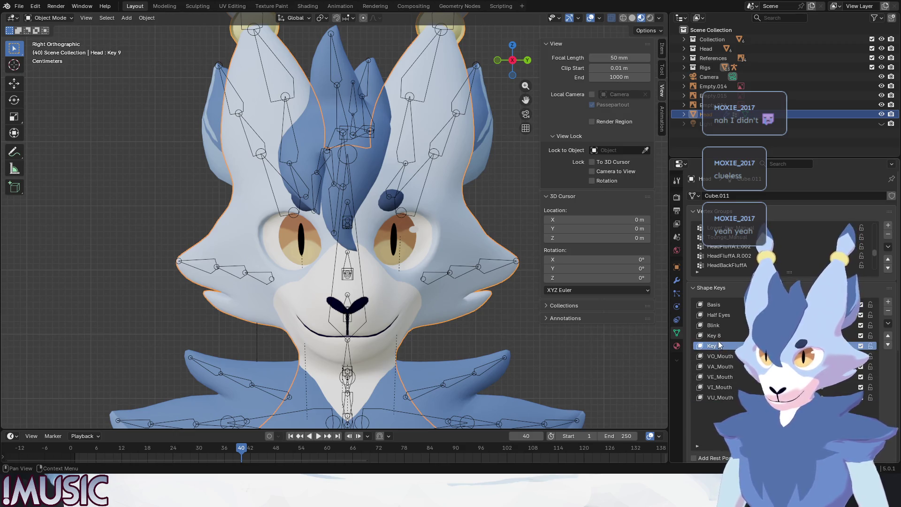
left_click(716, 336)
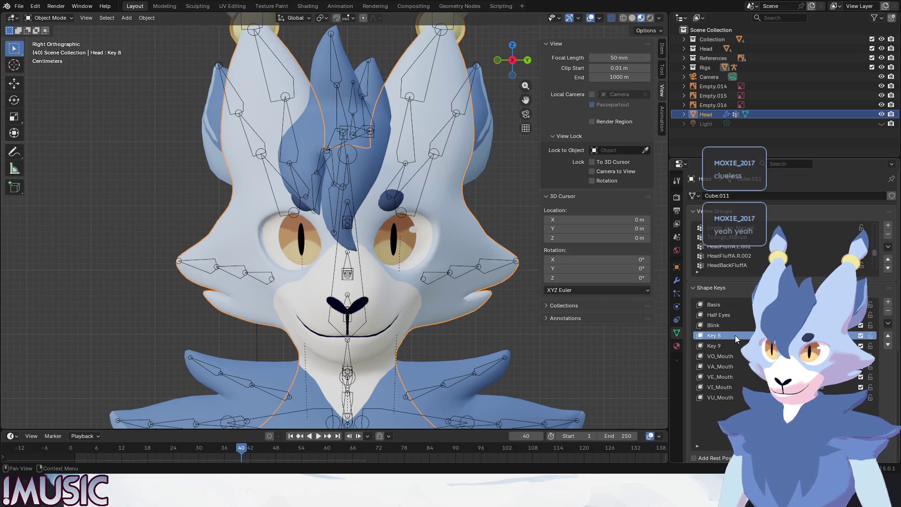
Step: Rename Key 8 to 'Blink_L' and Key 9 to 'Blink_R'
right_click(720, 342)
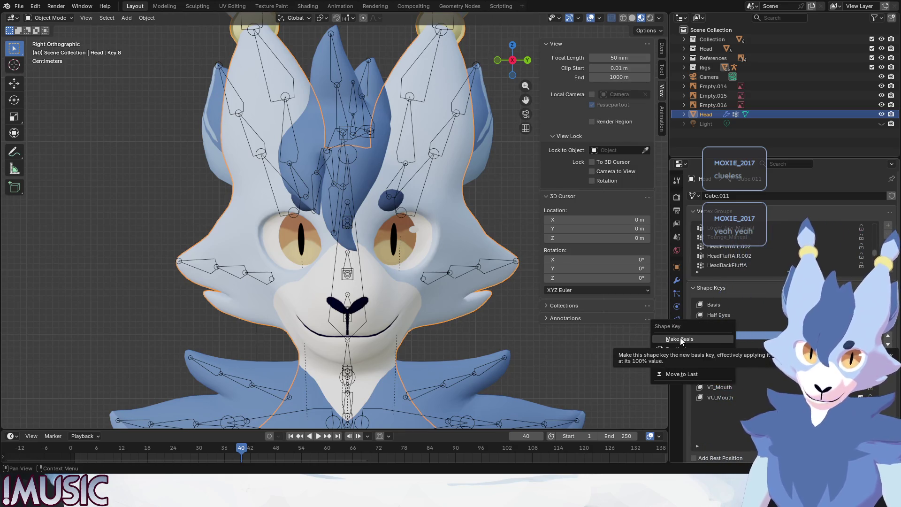
right_click(713, 339)
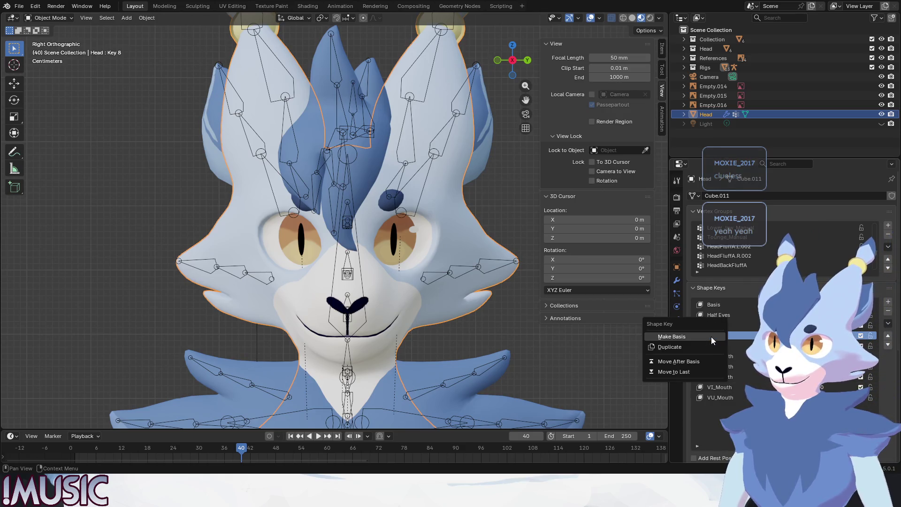
double_click(719, 335)
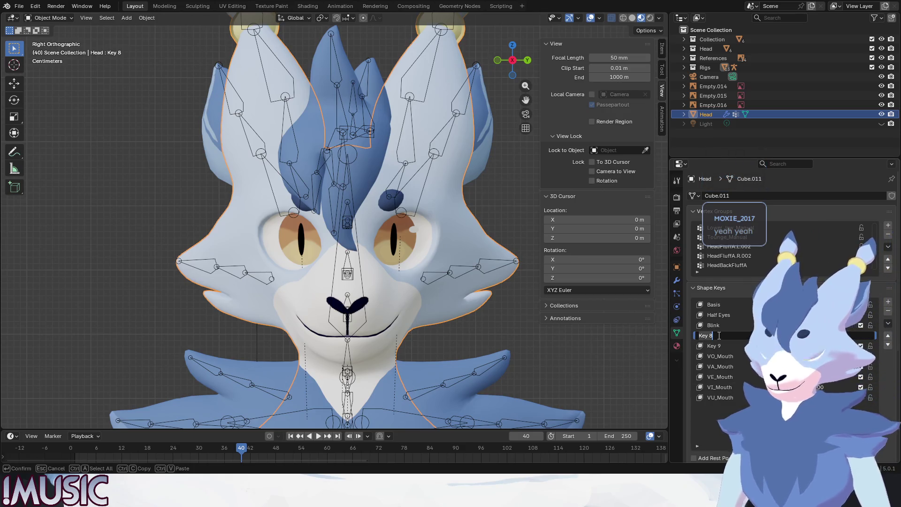
type("Blink_L")
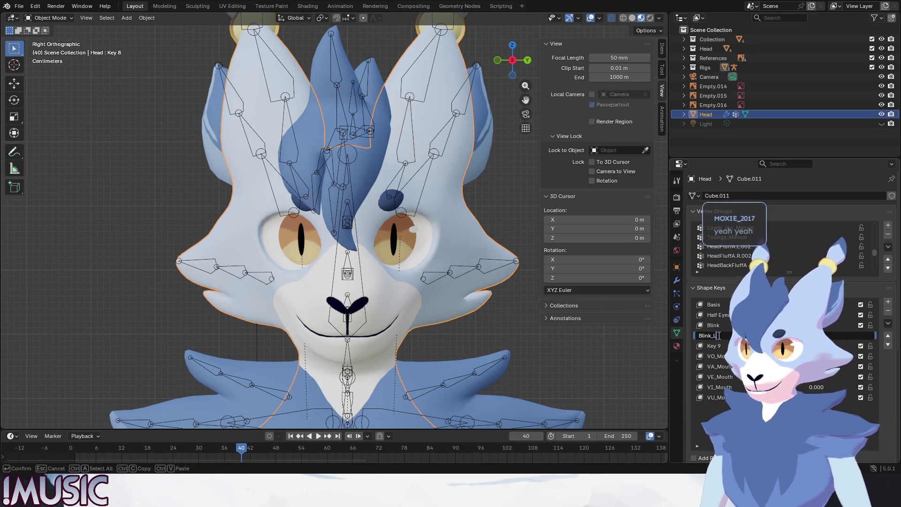
left_click(714, 348)
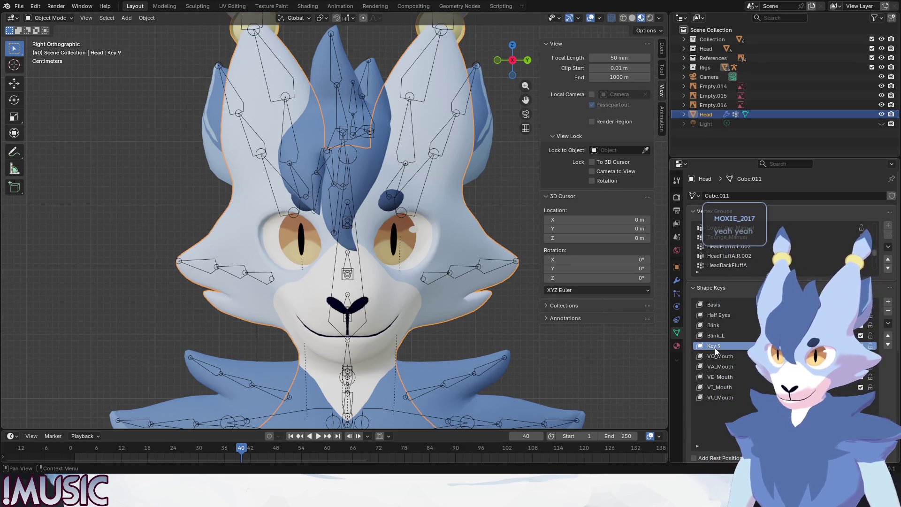
double_click(714, 346)
type("Blink_R")
key("Return")
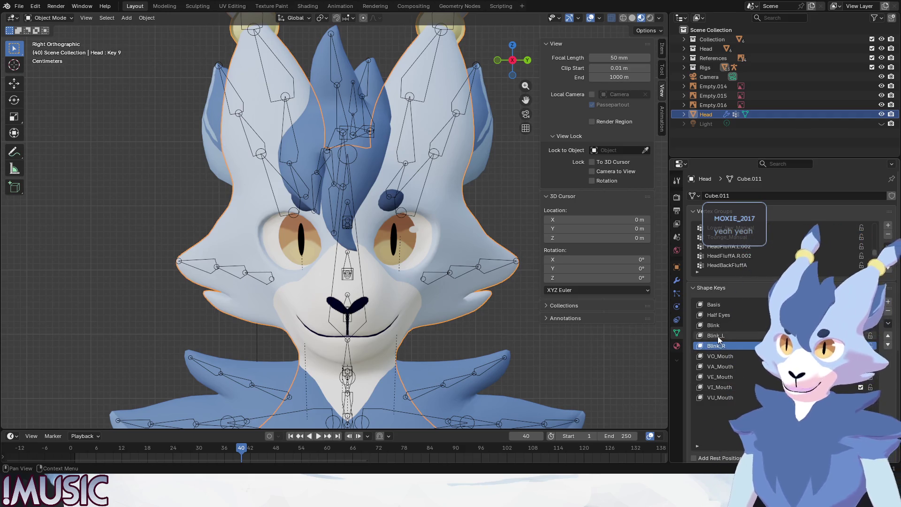
Step: Make Blink_L the active shape key and put the head mesh into edit mode
left_click(717, 337)
left_click(49, 18)
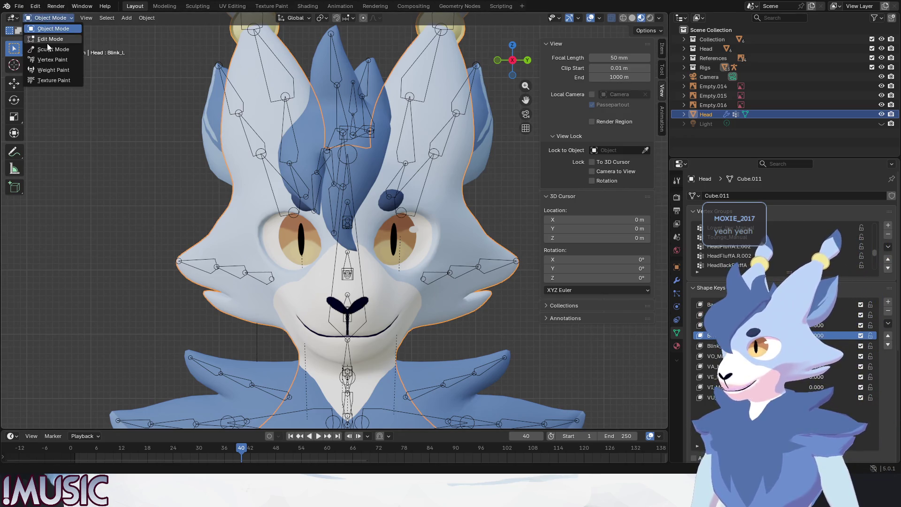
left_click(48, 40)
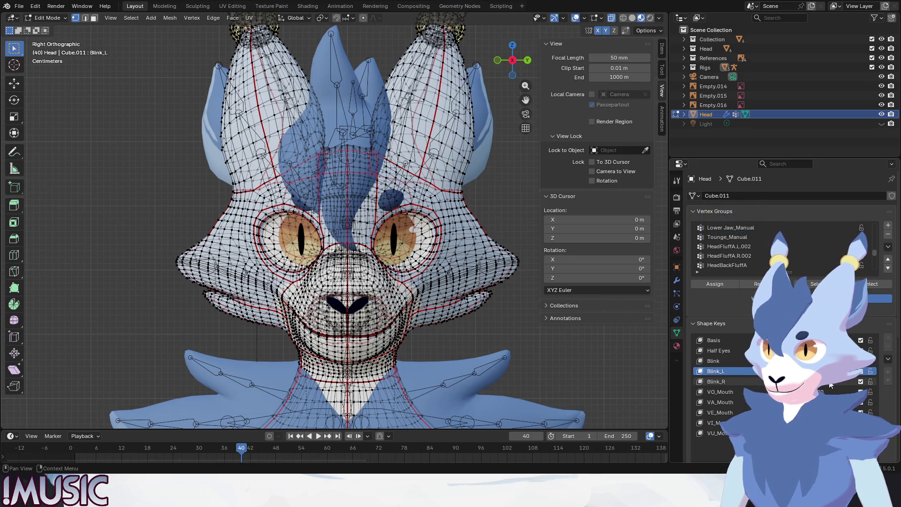
mouse_move(824, 371)
left_mouse_down()
mouse_move(825, 387)
mouse_move(826, 370)
left_mouse_up()
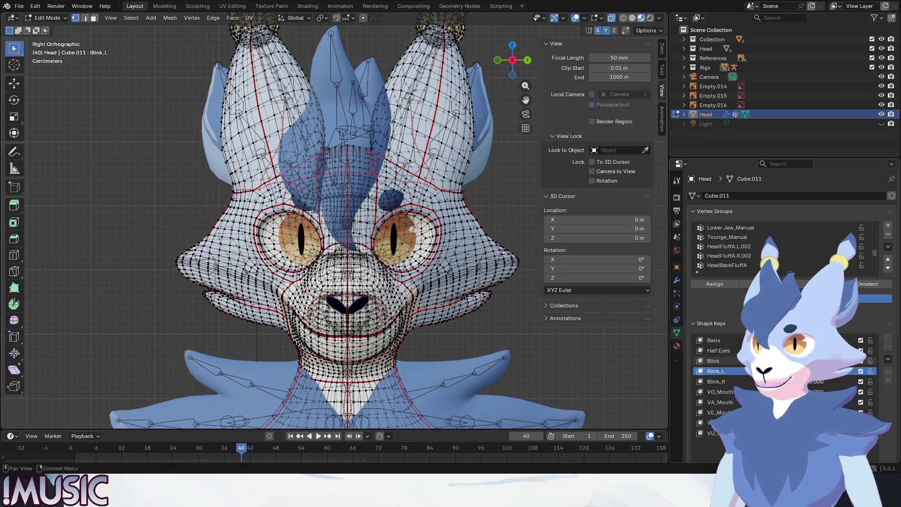
Step: Compare the Blink shape's closed eyes against Blink_L and the open eyes
left_click(728, 359)
left_click(725, 367)
left_click(722, 360)
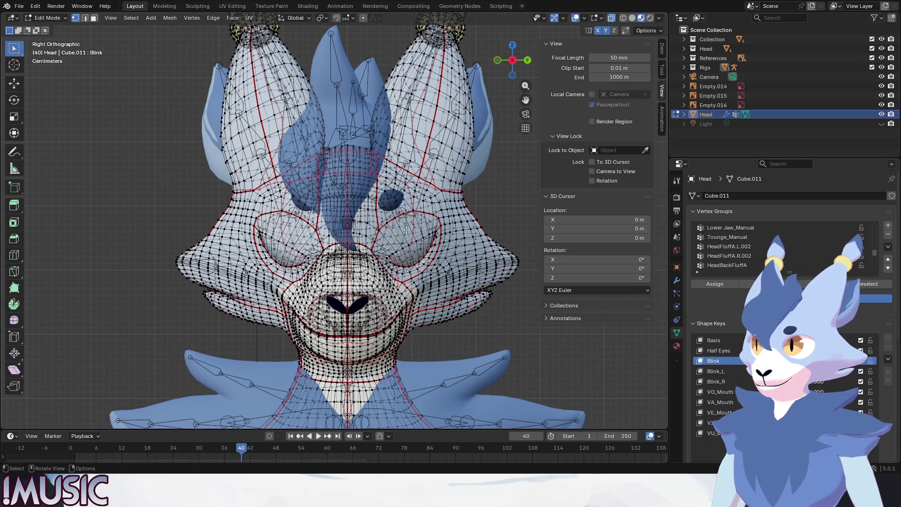
scroll(401, 230, "up", 5)
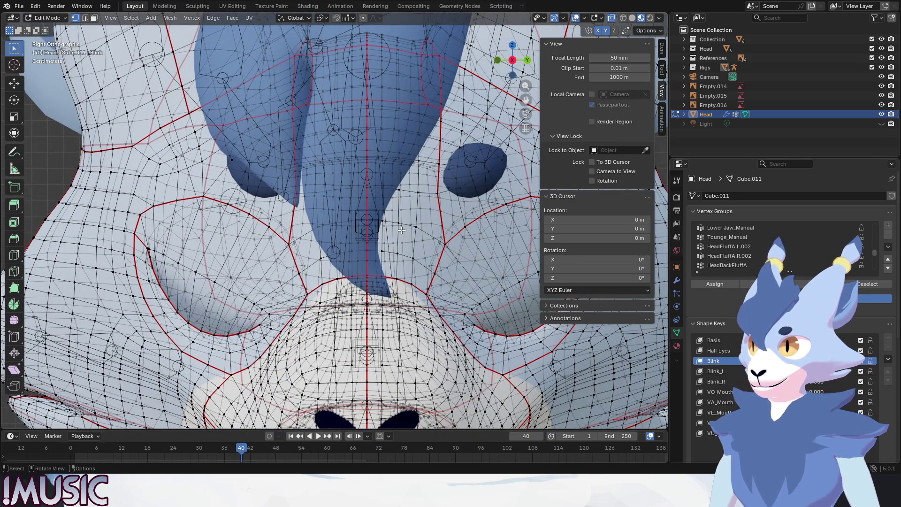
left_click(722, 367)
left_click(722, 363)
scroll(334, 219, "up", 1)
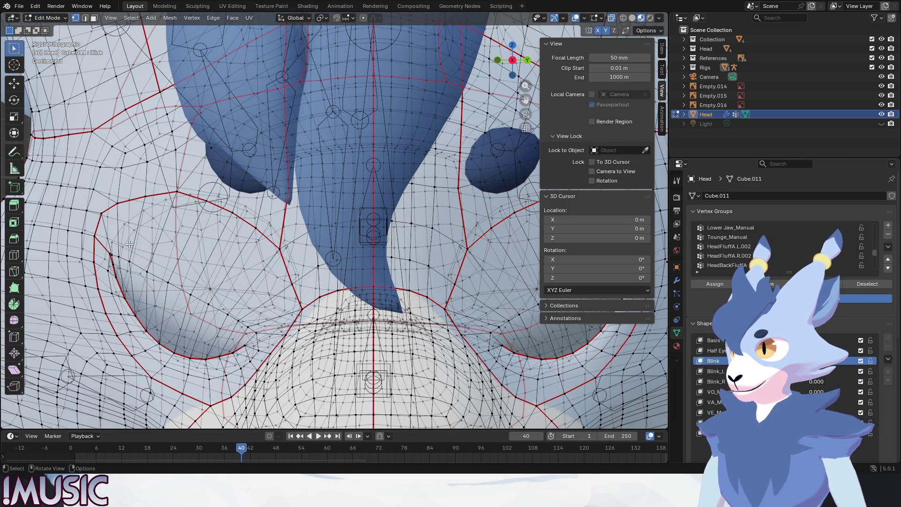
left_click(724, 370)
left_click(722, 361)
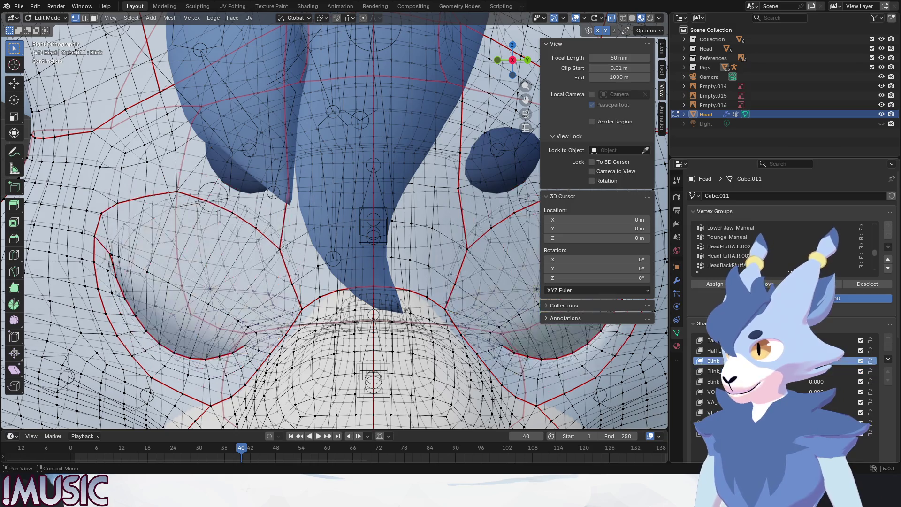
left_click(722, 371)
left_click(723, 361)
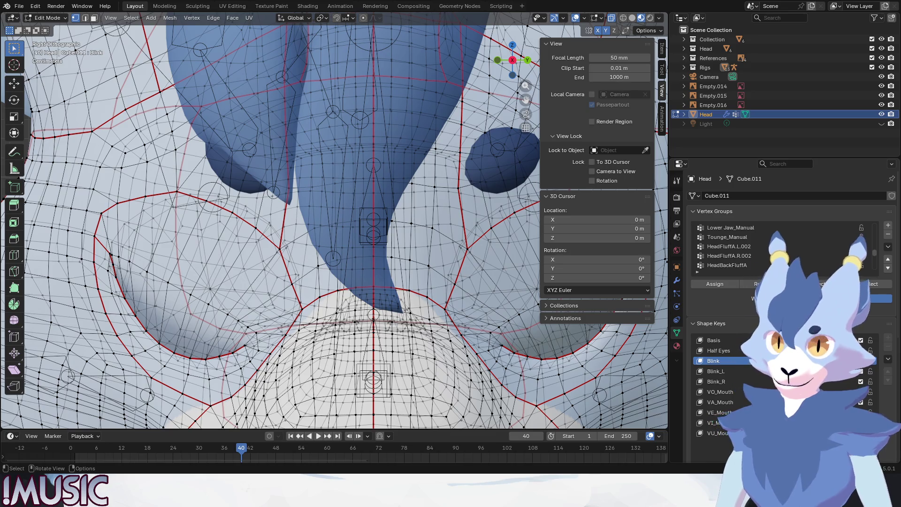
Step: Check the head's Armature modifier settings, then make Blink the active shape key
scroll(323, 245, "down", 6)
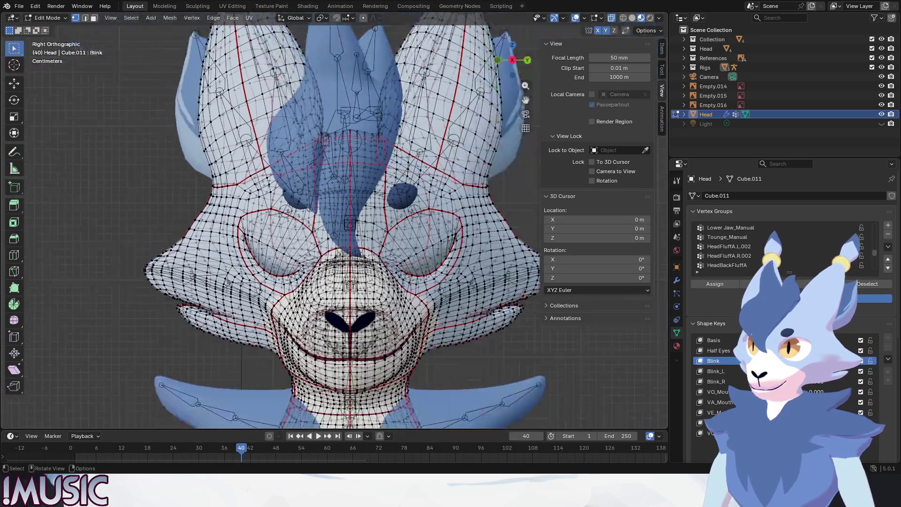
scroll(324, 245, "up", 2)
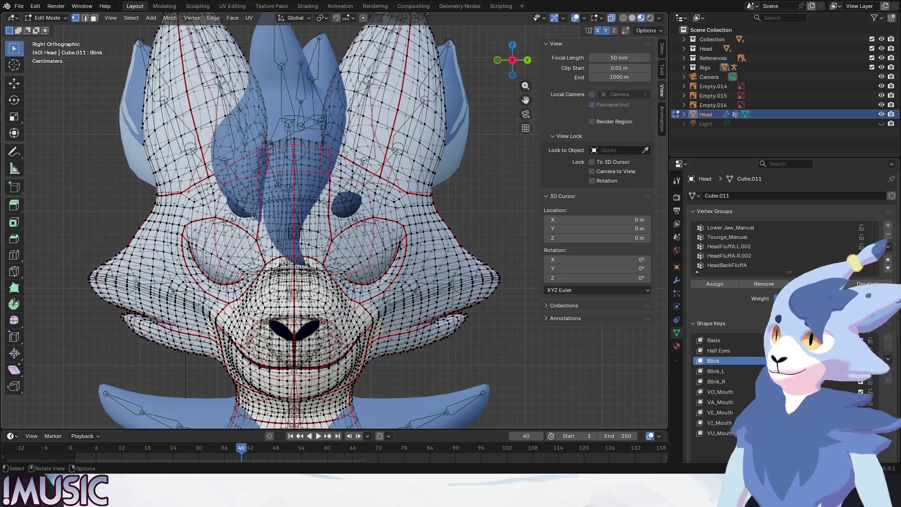
left_click(676, 281)
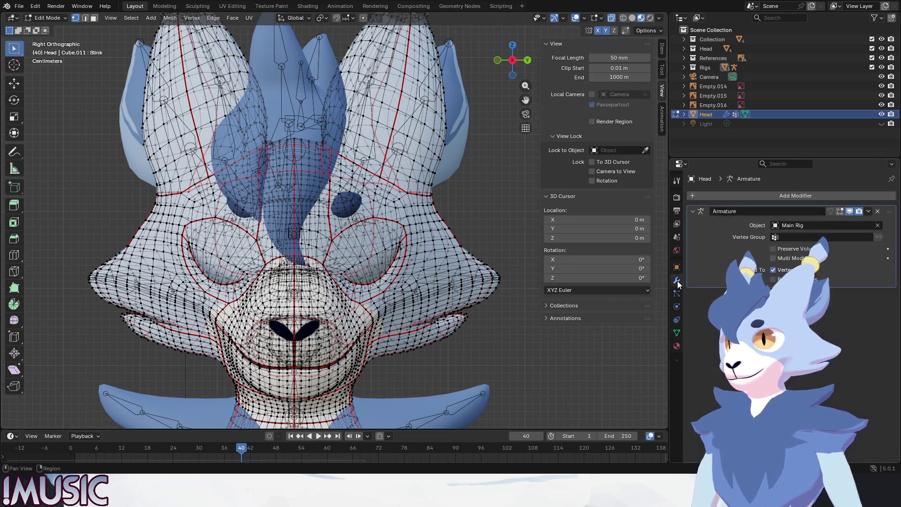
left_click(677, 332)
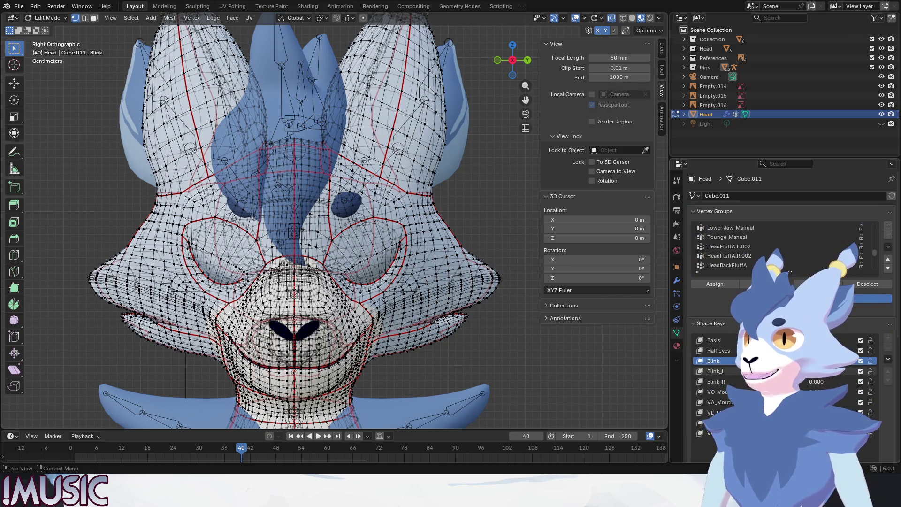
left_click(713, 371)
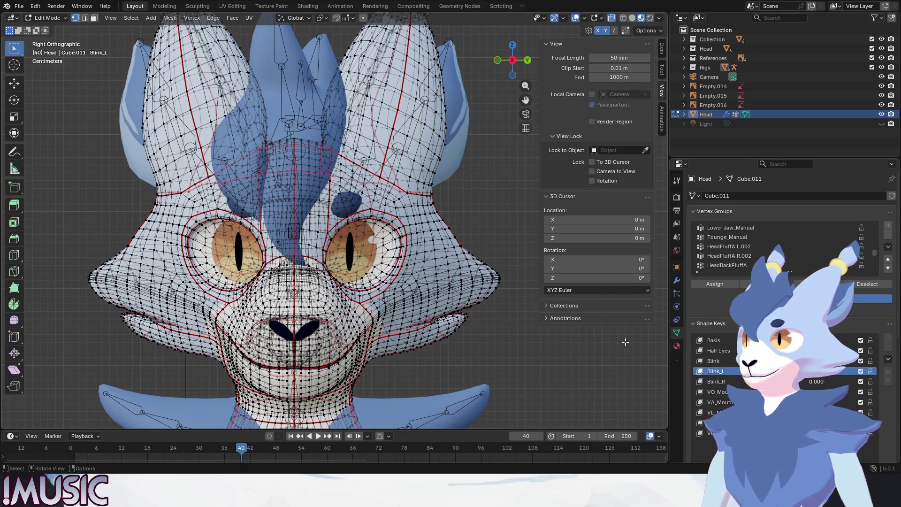
left_click(713, 361)
Step: Select the whole head mesh, open the vertex menu without applying anything, then deselect all
left_click_drag(81, 152, 264, 386)
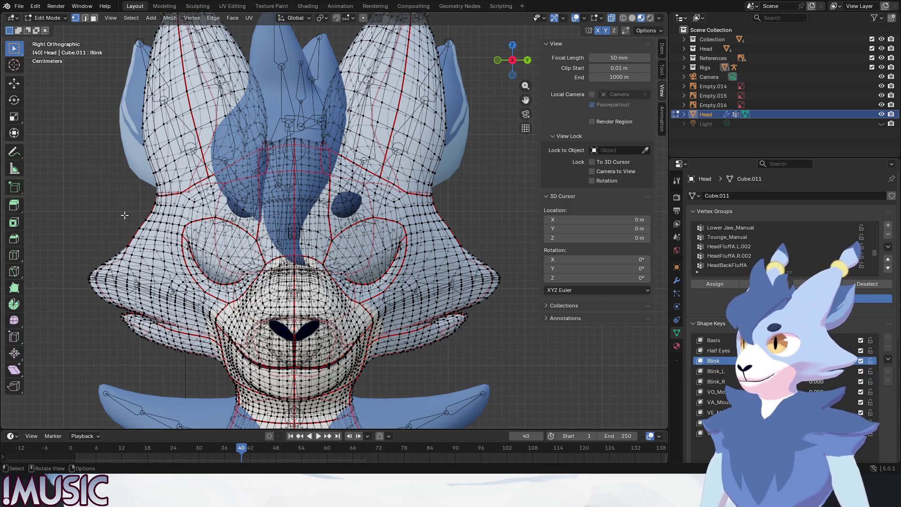
key("a")
key("ctrl+v")
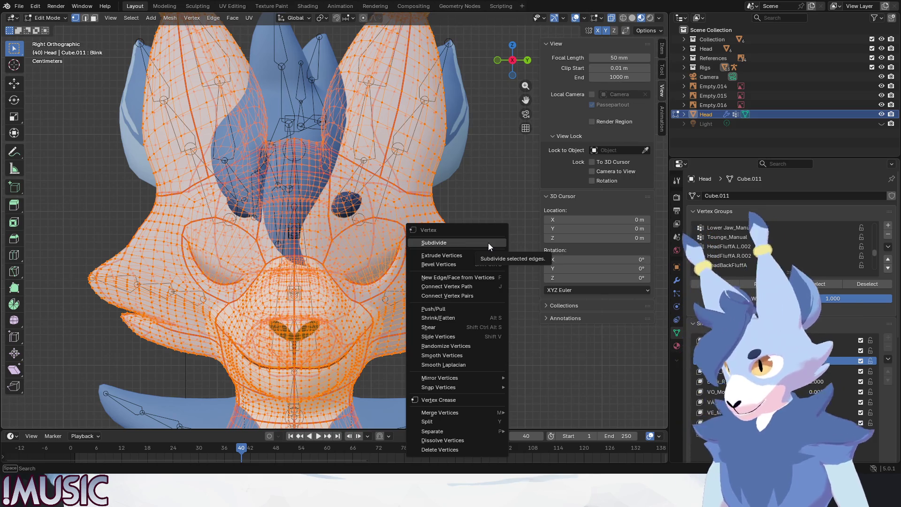
key("Escape")
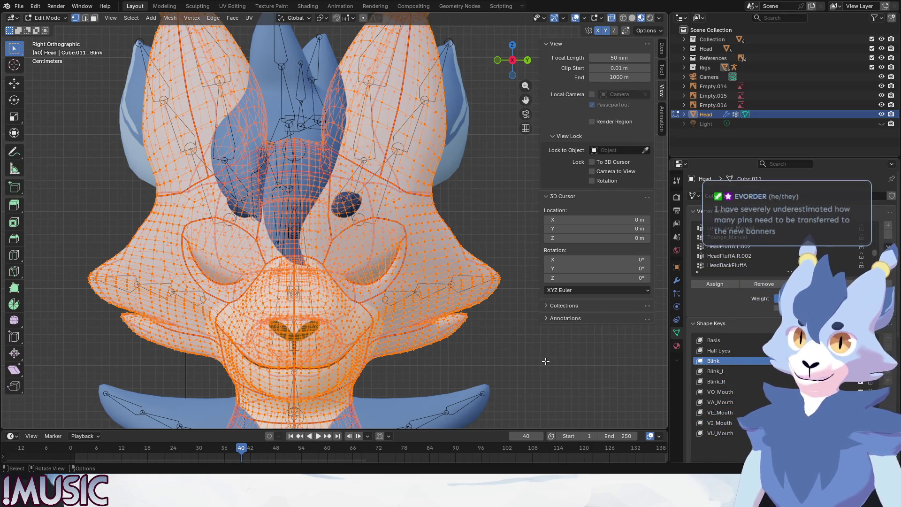
key("alt+a")
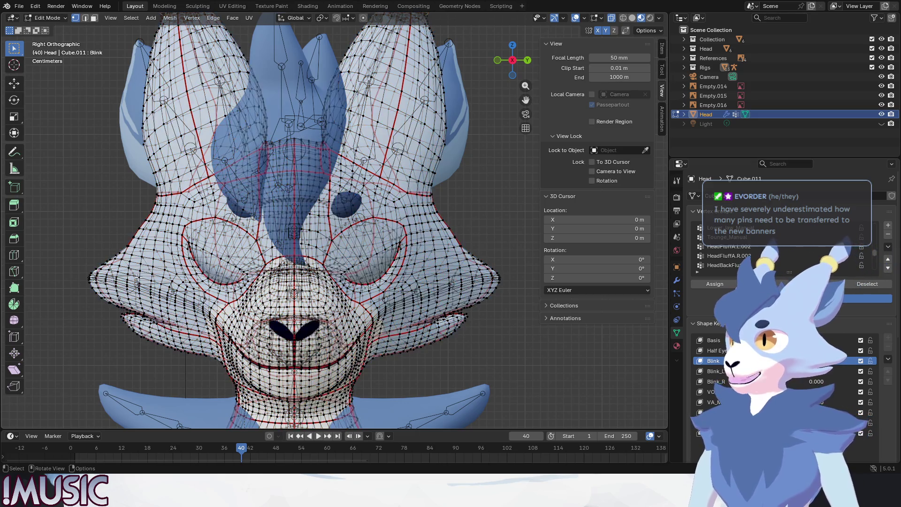
Step: Frame the left eye region and step between Blink_L and Blink to compare
scroll(139, 277, "up", 4)
mouse_move(139, 277)
middle_mouse_down("shift")
mouse_move(255, 292)
mouse_move(269, 244)
middle_mouse_up("shift")
scroll(256, 292, "up", 2)
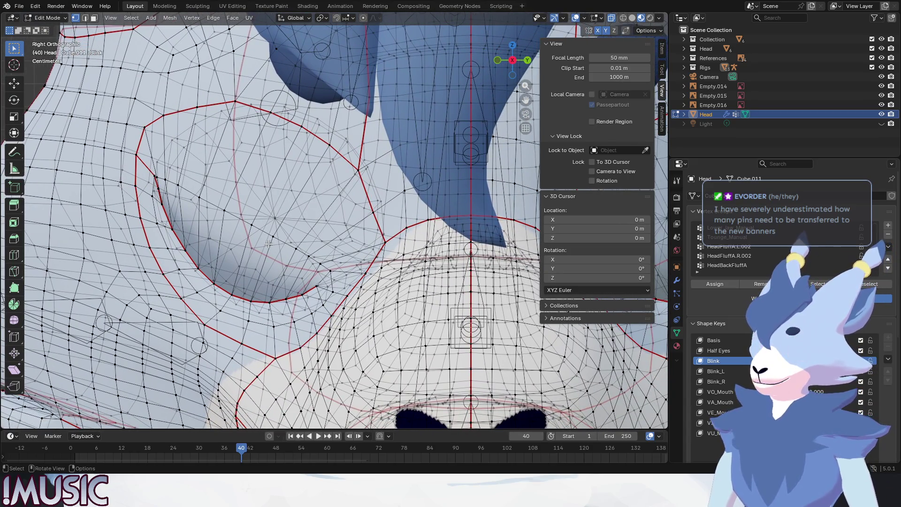
left_click(715, 371)
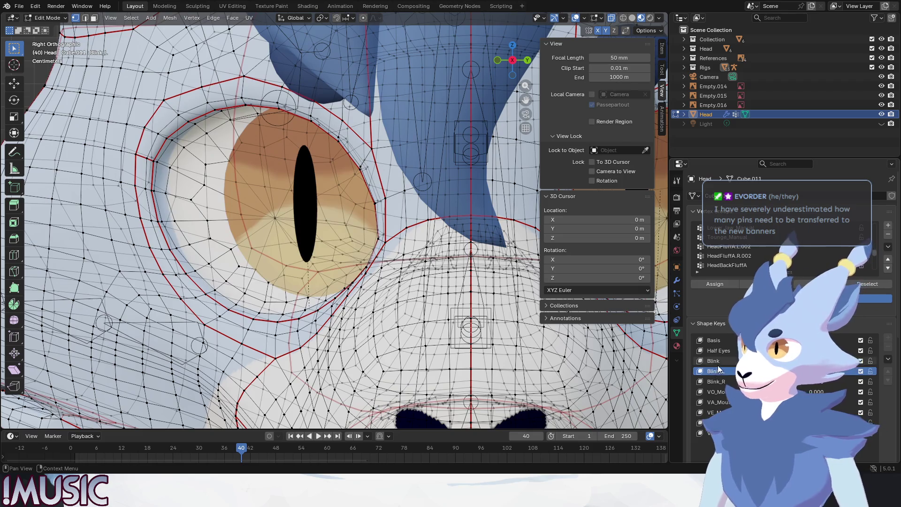
key("Up")
key("Down")
key("Up")
key("Down")
key("Down")
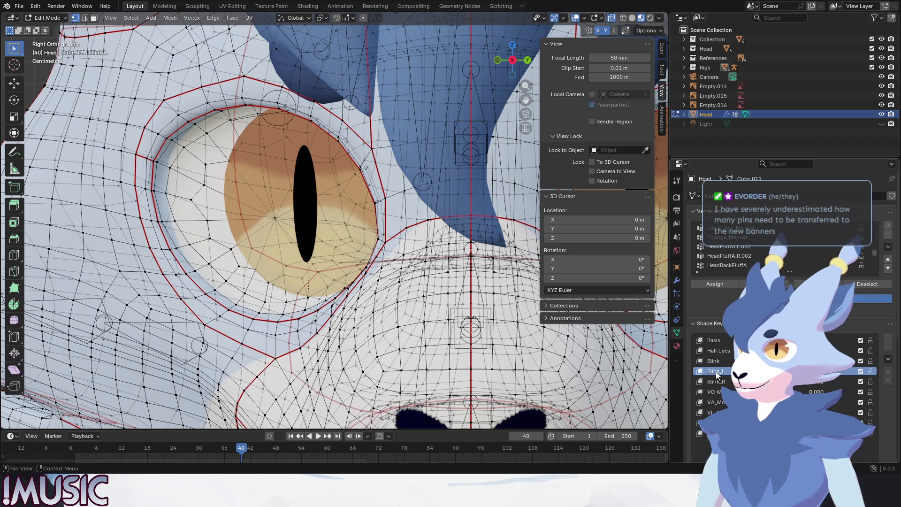
Step: Centre the closed eye and flip through Blink, Blink_L and Blink_R to compare the eyelid
key("Up")
key("Down")
key("Up")
key("Down")
key("Up")
middle_click_drag(46, 256, 178, 259, "shift")
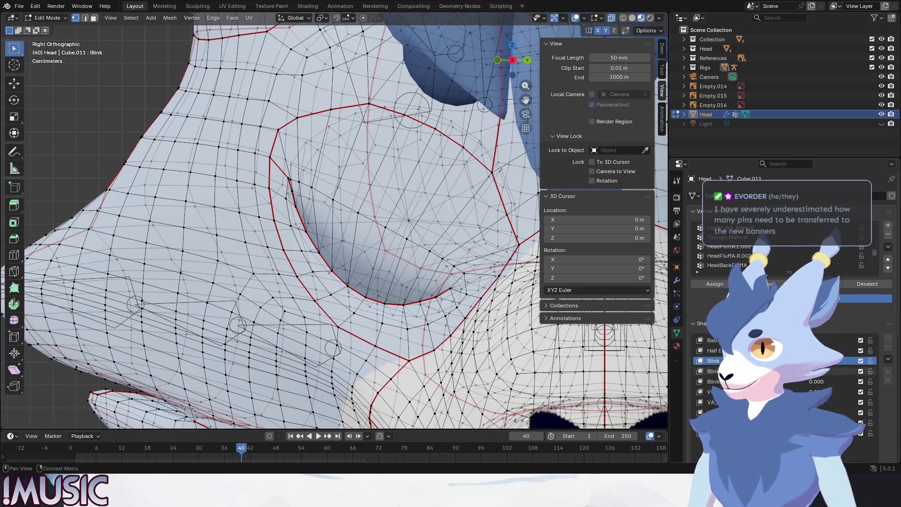
key("Down")
key("Up")
key("Down")
key("Down")
key("Up")
key("Up")
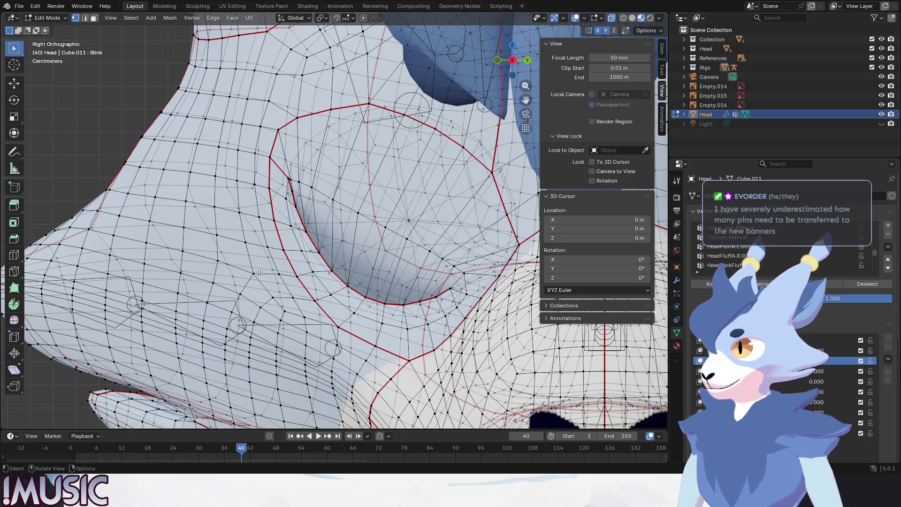
Step: Slide the eyelid vertices along their edges (factor 0.058), then return to Basis and show vertex coordinates
key("shift+v")
left_click(196, 246)
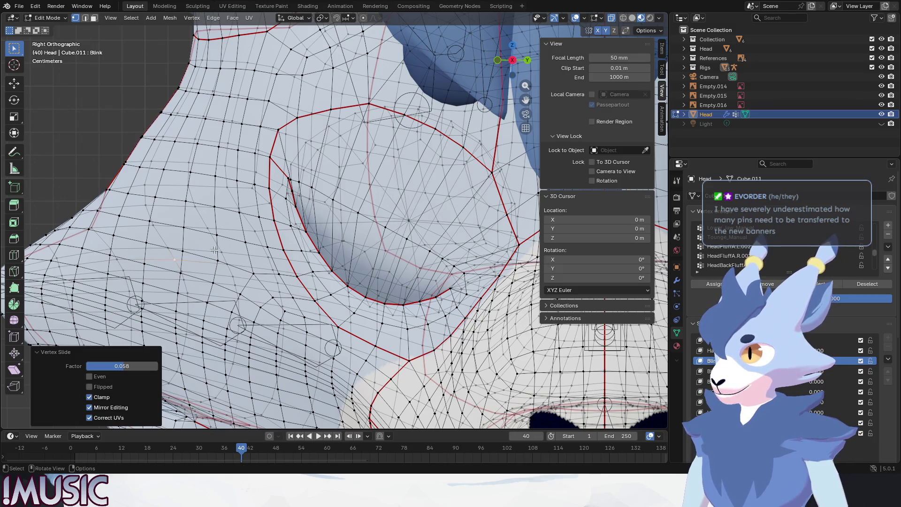
key("ctrl+z")
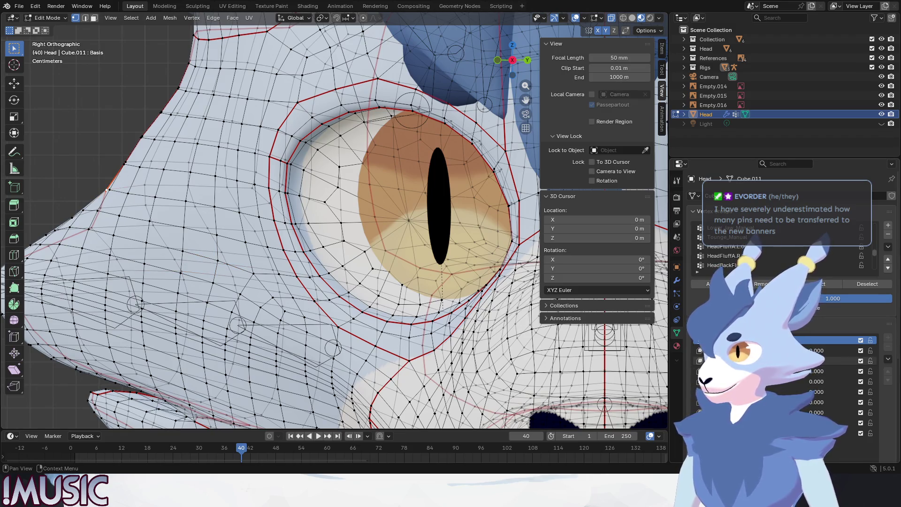
left_click(751, 360)
left_click(751, 340)
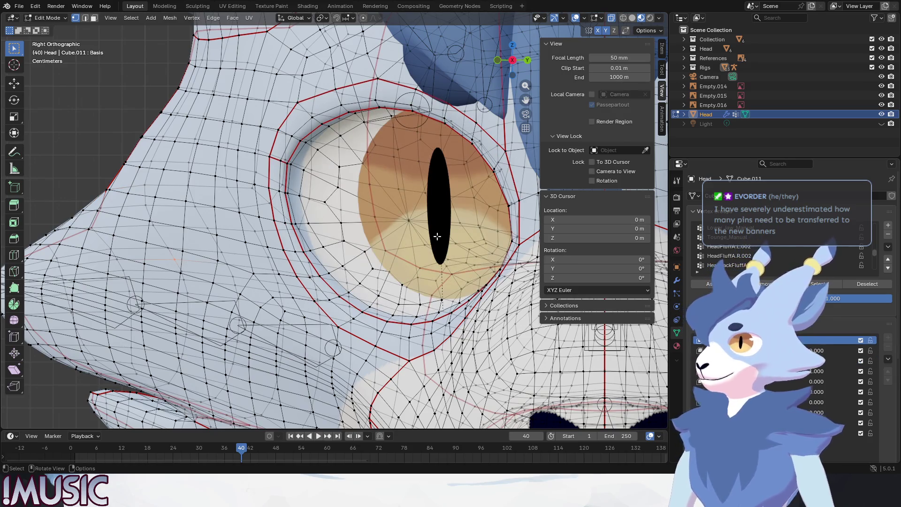
left_click(662, 48)
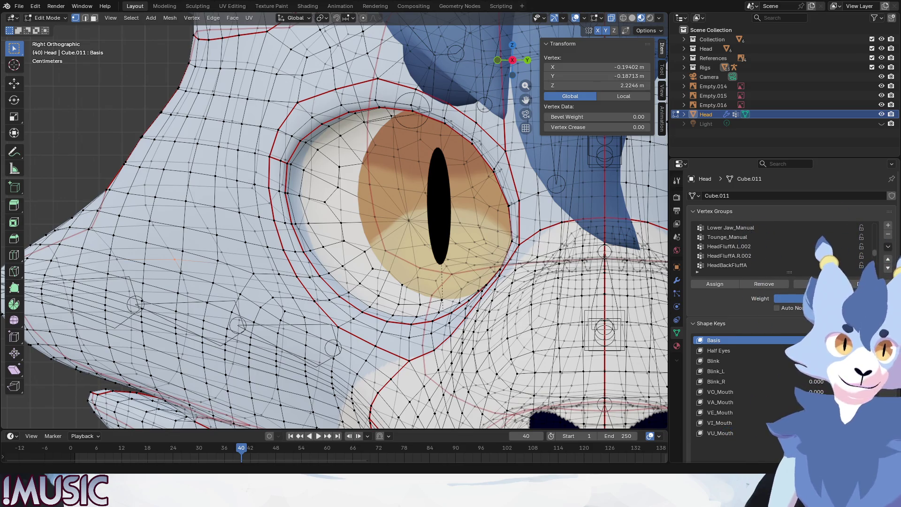
Step: Toggle between the Blink and Basis shape keys to compare the closed eye
scroll(334, 221, "up", 3)
scroll(334, 220, "down", 4)
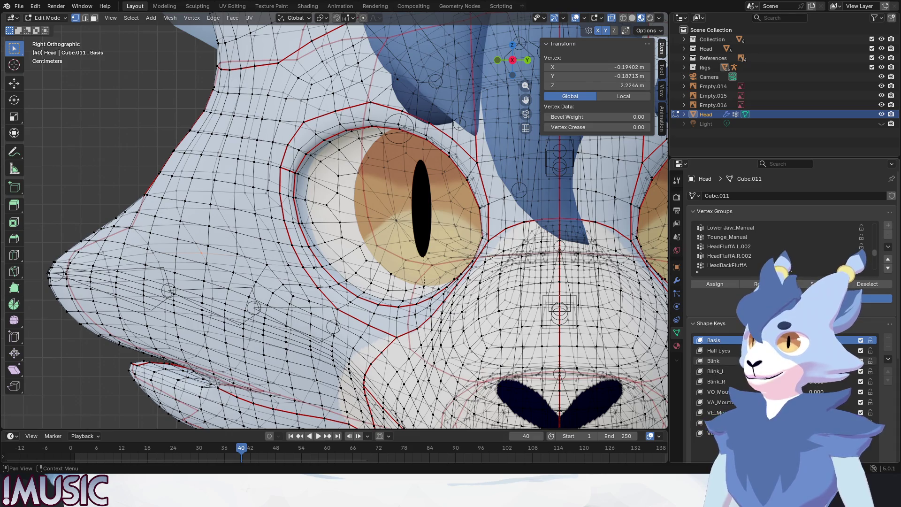
left_click(713, 361)
left_click(716, 340)
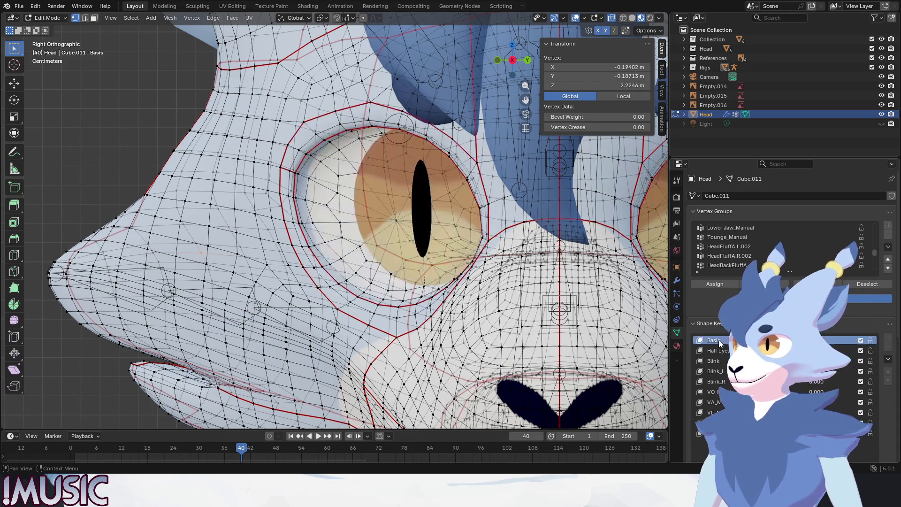
left_click(713, 360)
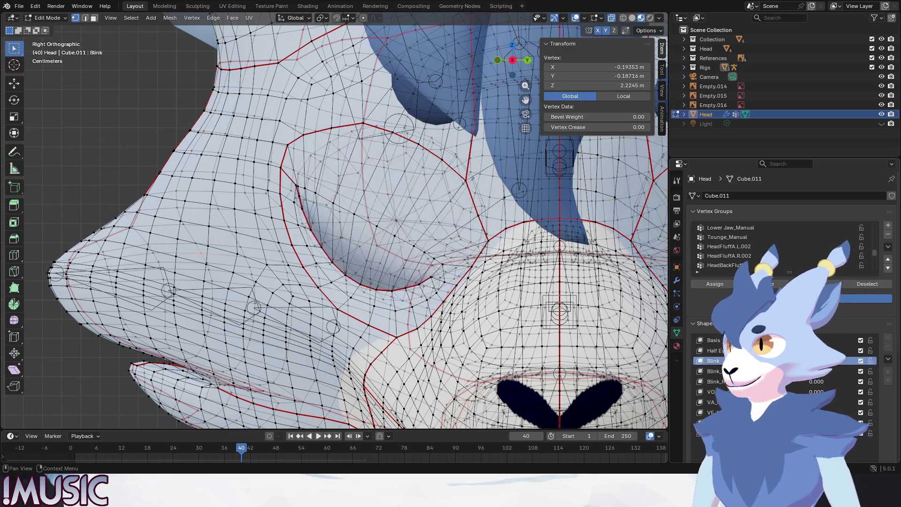
left_click(715, 340)
left_click(713, 361)
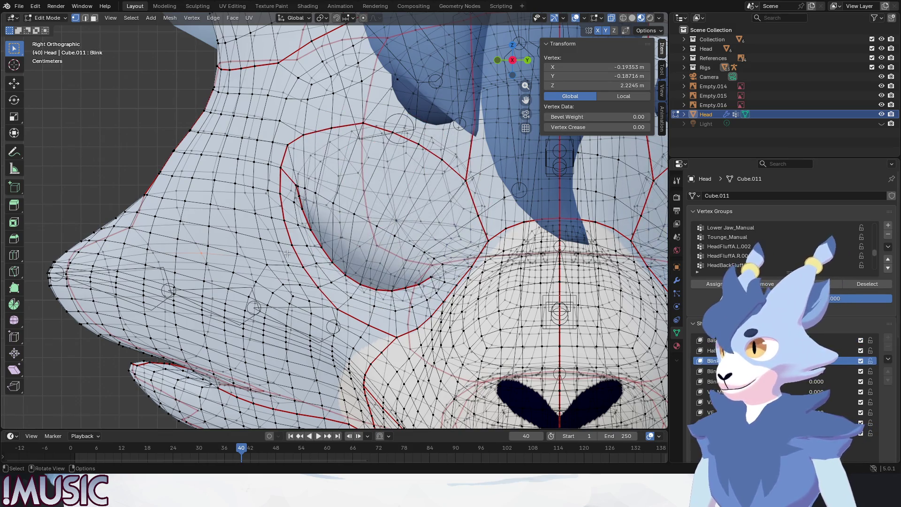
left_click(722, 341)
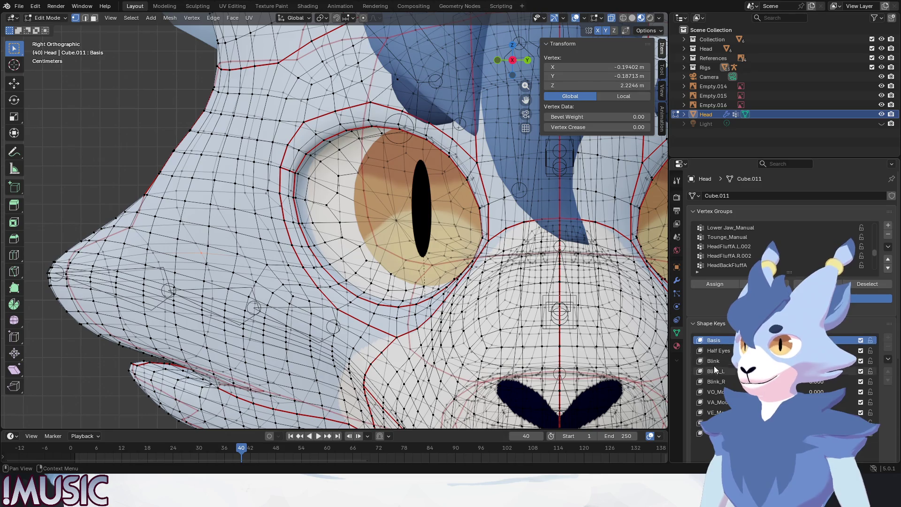
left_click(718, 362)
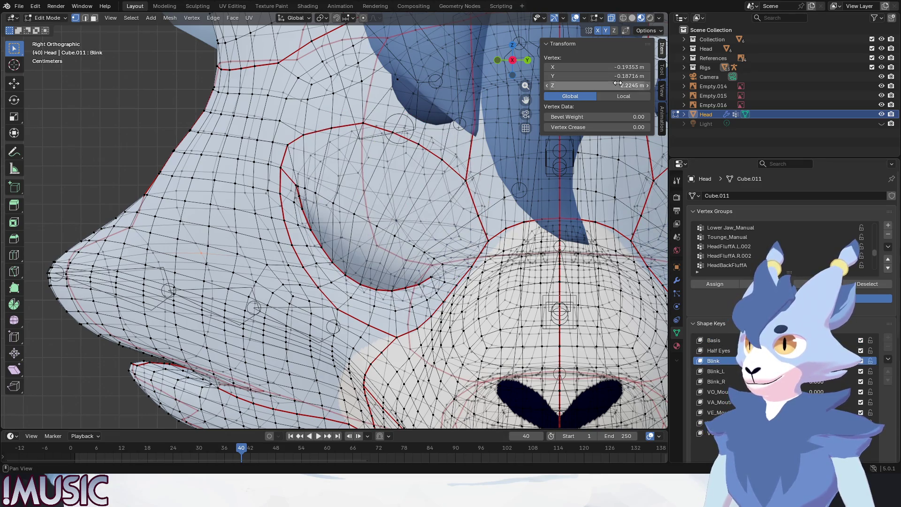
Step: Copy the vertex's Basis X coordinate (-0.19401) into the Blink shape key
left_click(620, 68)
key("Return")
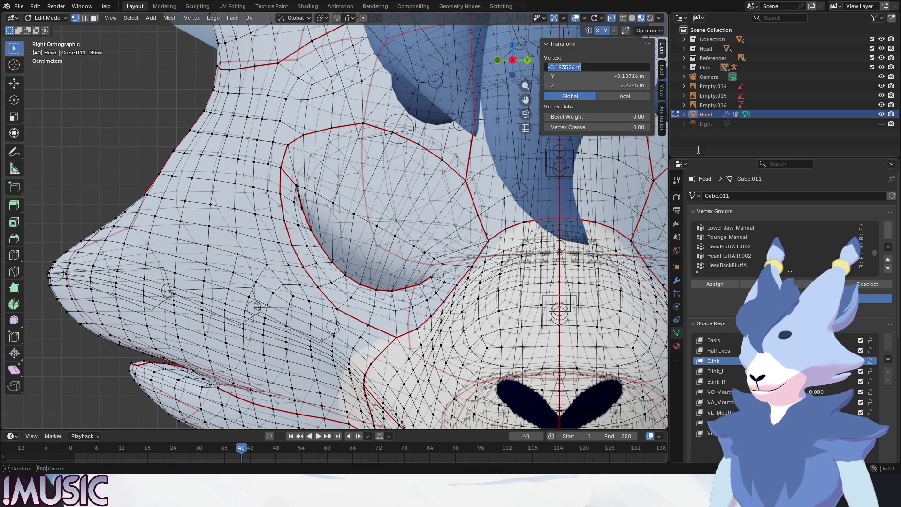
left_click(610, 67)
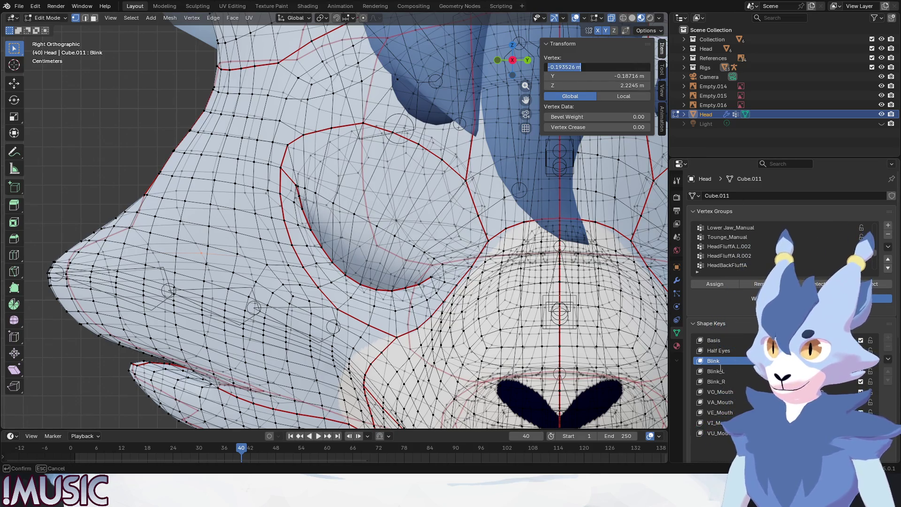
left_click(721, 338)
left_click(618, 66)
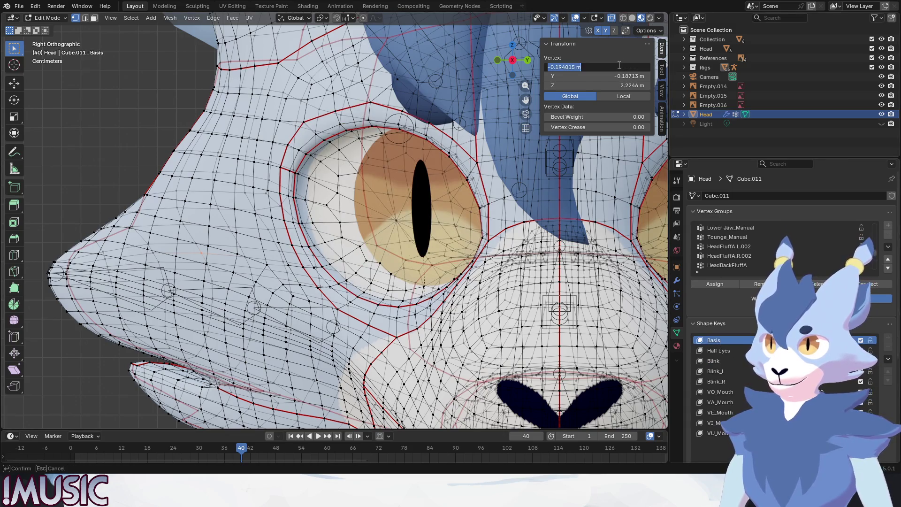
key("Escape")
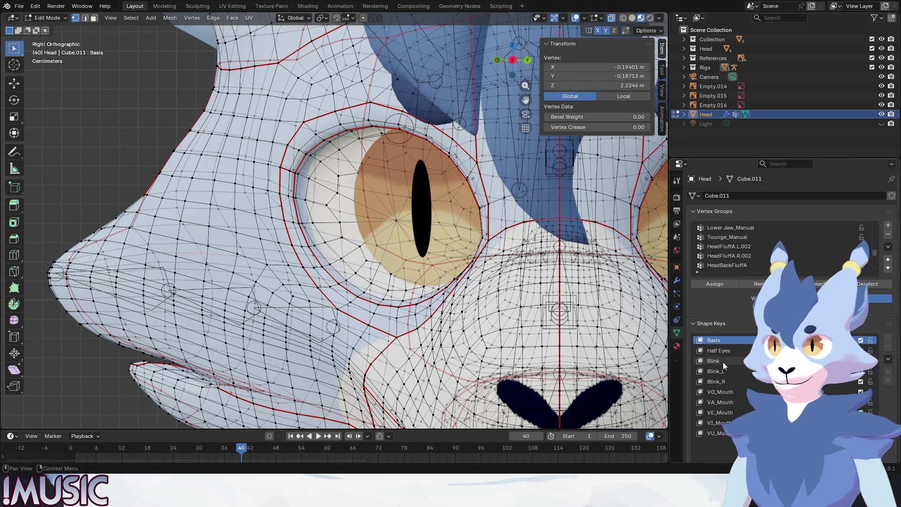
left_click(722, 361)
key("ctrl+v")
Step: Paste the Basis Y (-0.18713) and Z (2.2246 m) values into the Blink vertex
left_click(716, 341)
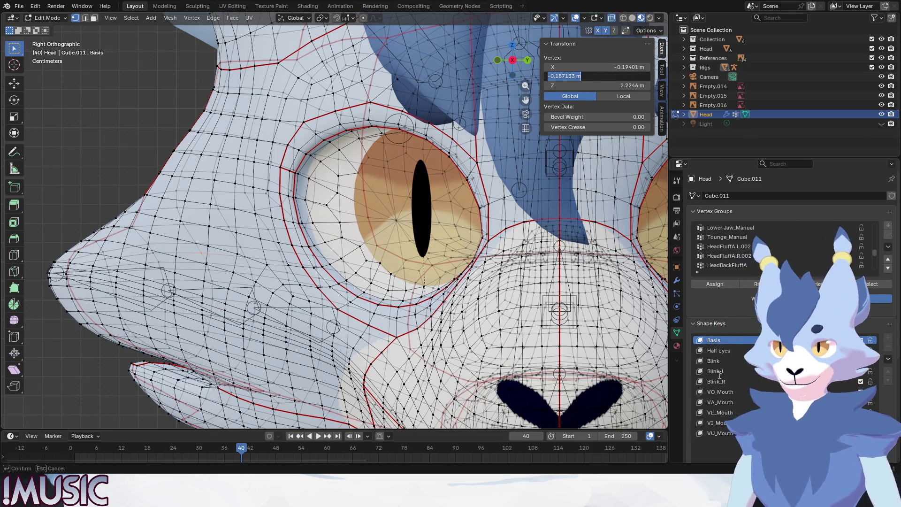
left_click(716, 361)
left_click(631, 76)
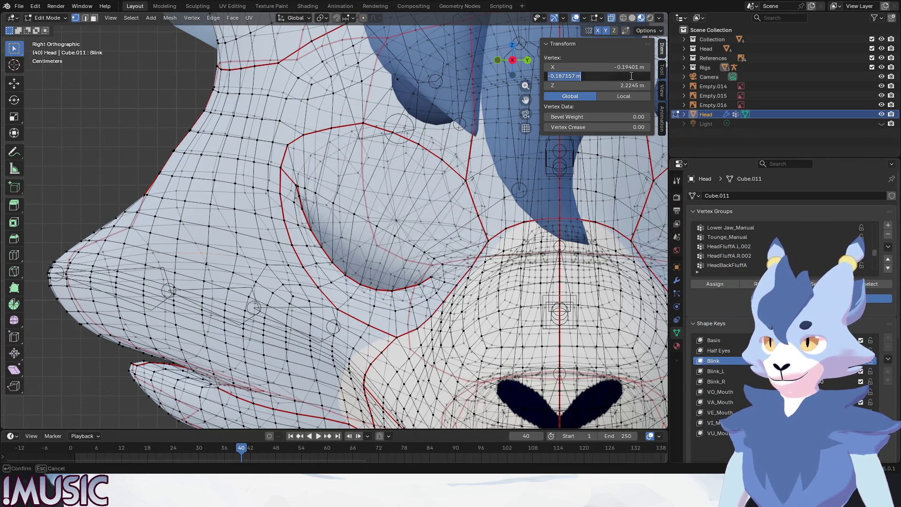
key("Return")
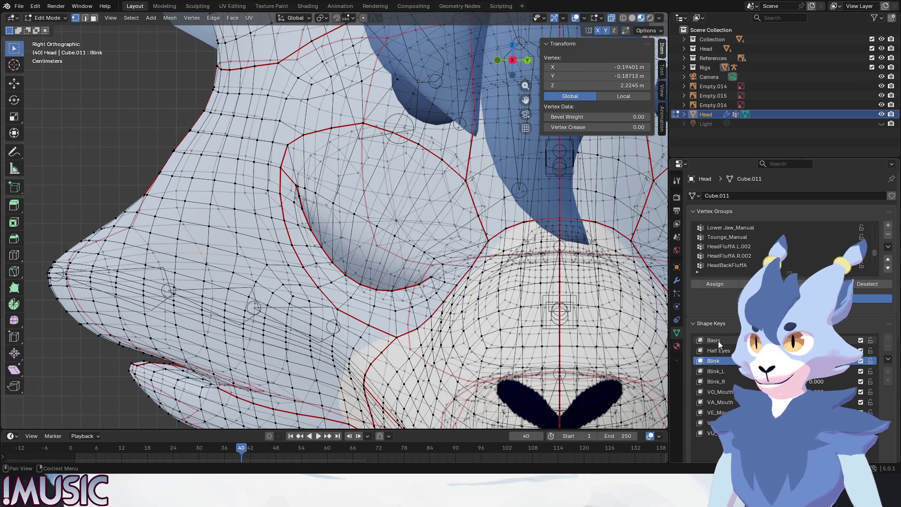
left_click(717, 340)
left_click(605, 85)
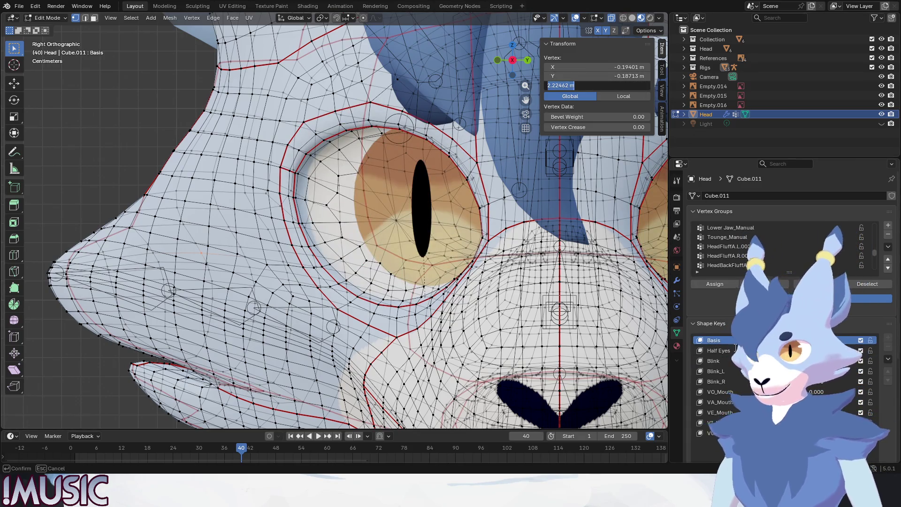
left_click(714, 361)
left_click(627, 88)
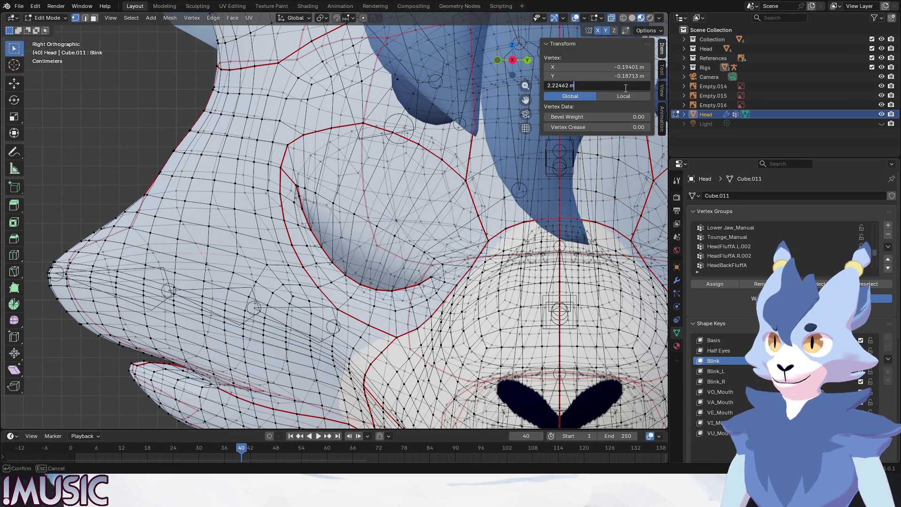
key("Return")
Step: Deselect all and compare the corrected Blink shape against Basis before choosing Blink_L
key("alt+a")
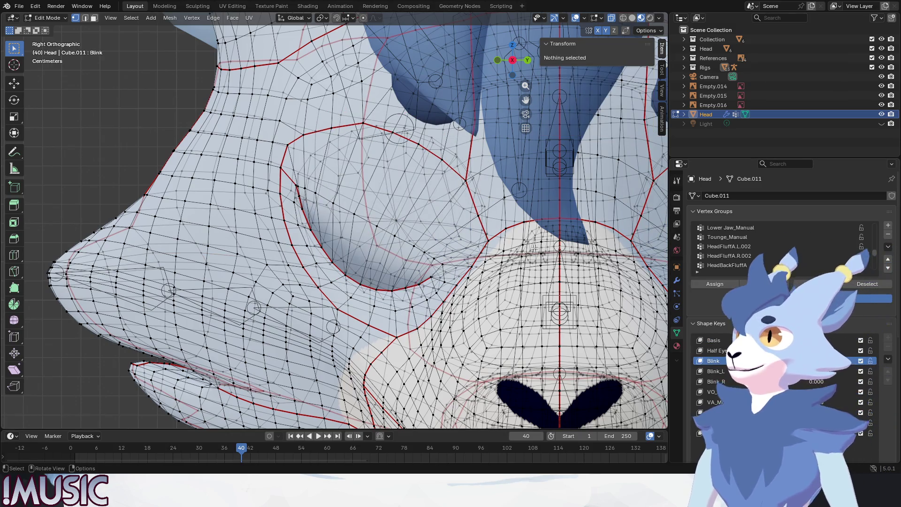
left_click(717, 342)
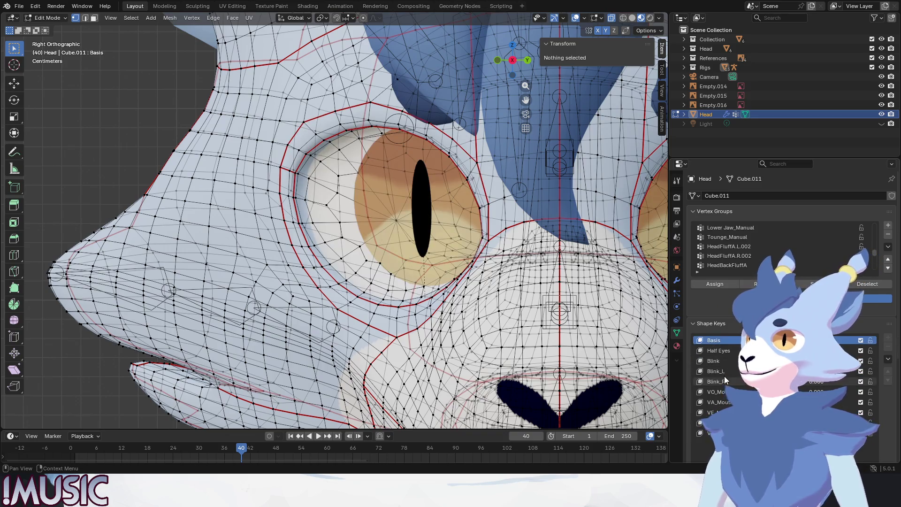
left_click(719, 365)
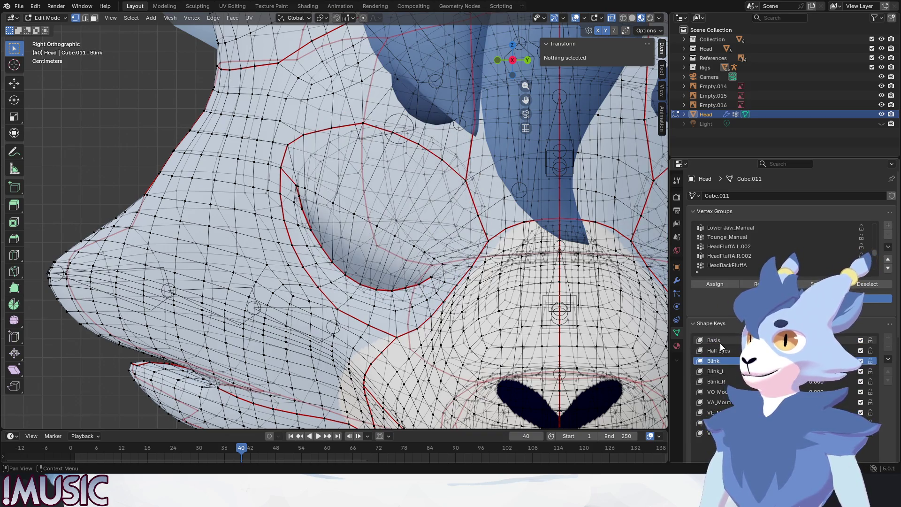
left_click(719, 342)
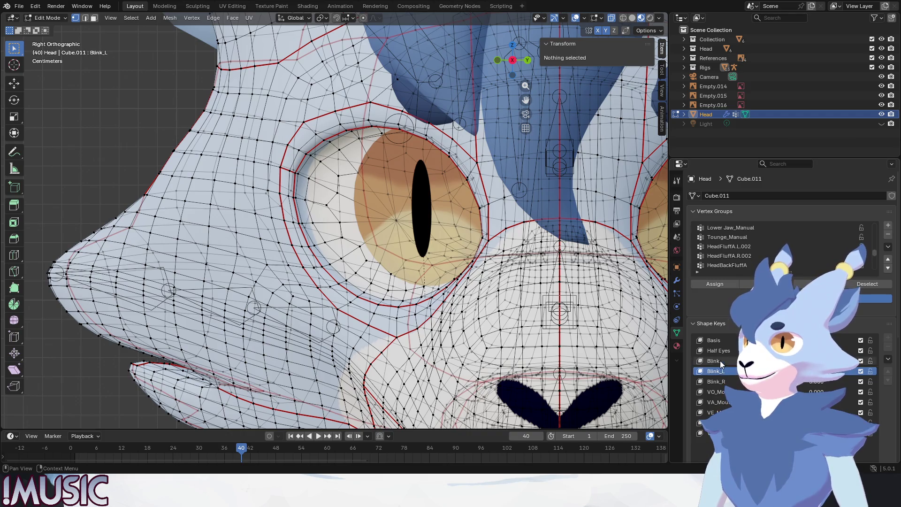
left_click(720, 361)
scroll(387, 228, "down", 1)
scroll(386, 228, "down", 5)
middle_click_drag(387, 229, 407, 219)
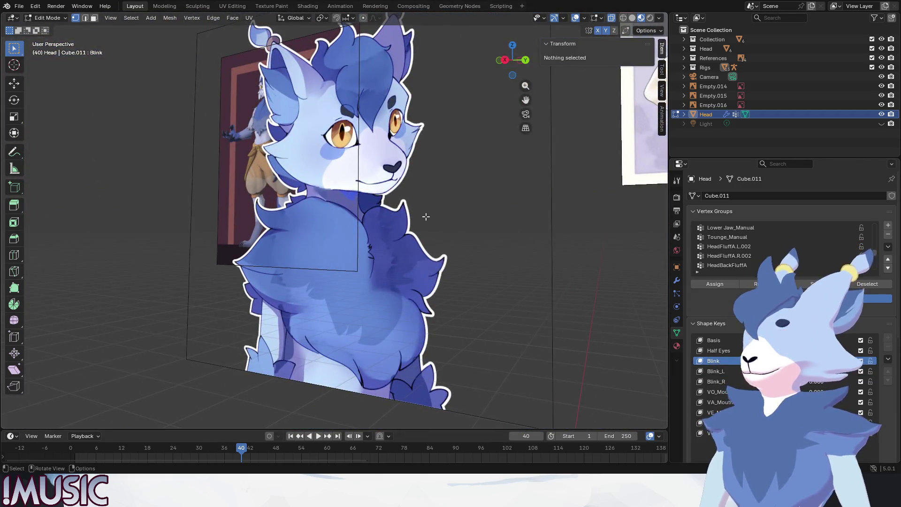
key("KP_3")
key("Home")
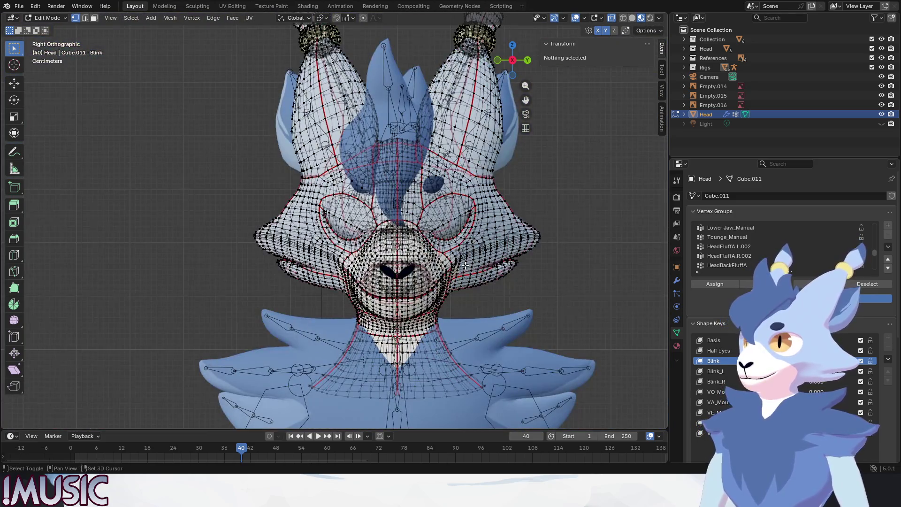
scroll(469, 265, "up", 5)
scroll(469, 266, "down", 2)
middle_click_drag(469, 265, 308, 225, "shift")
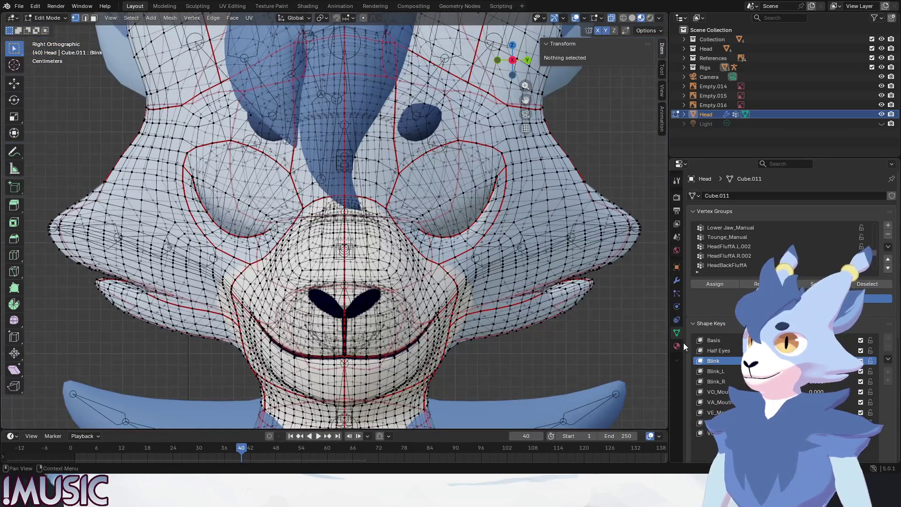
left_click(716, 341)
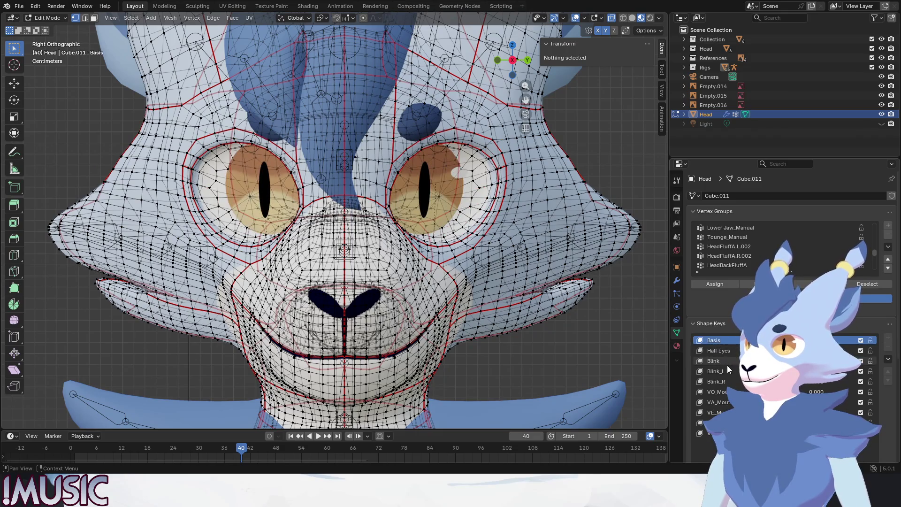
left_click(719, 361)
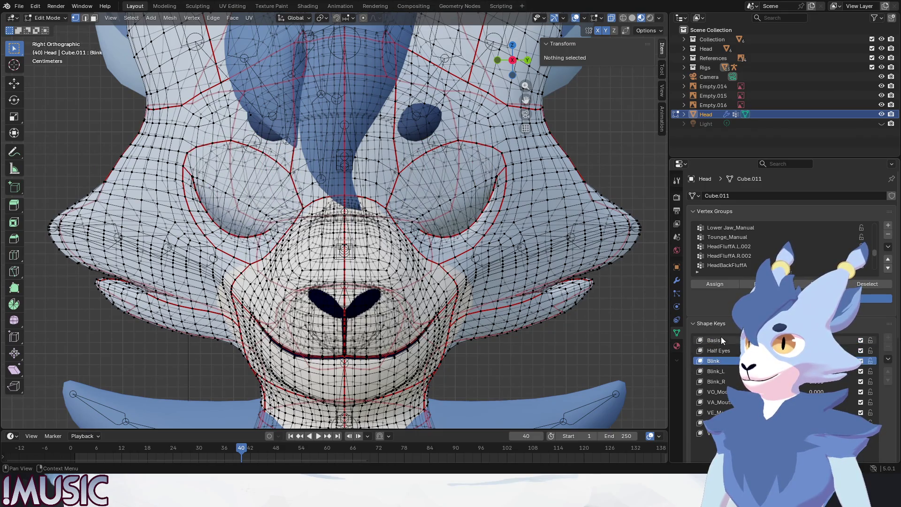
left_click(720, 339)
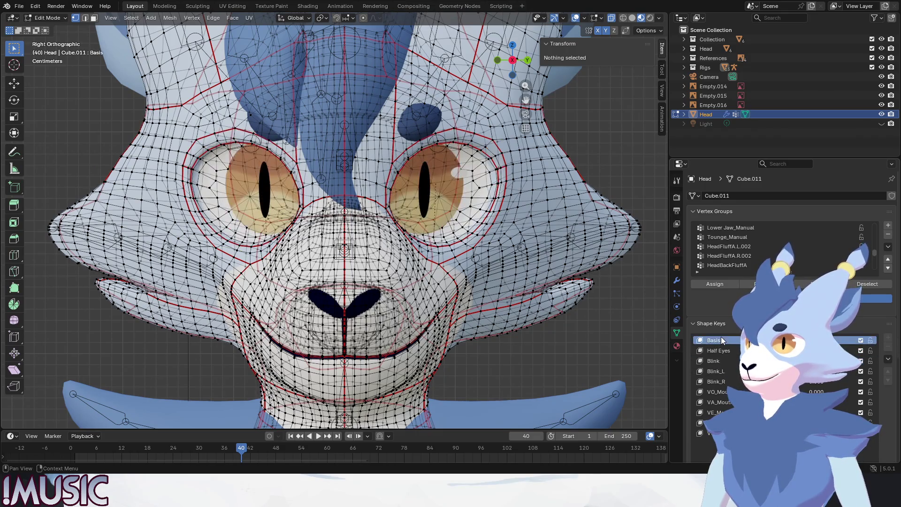
left_click(717, 364)
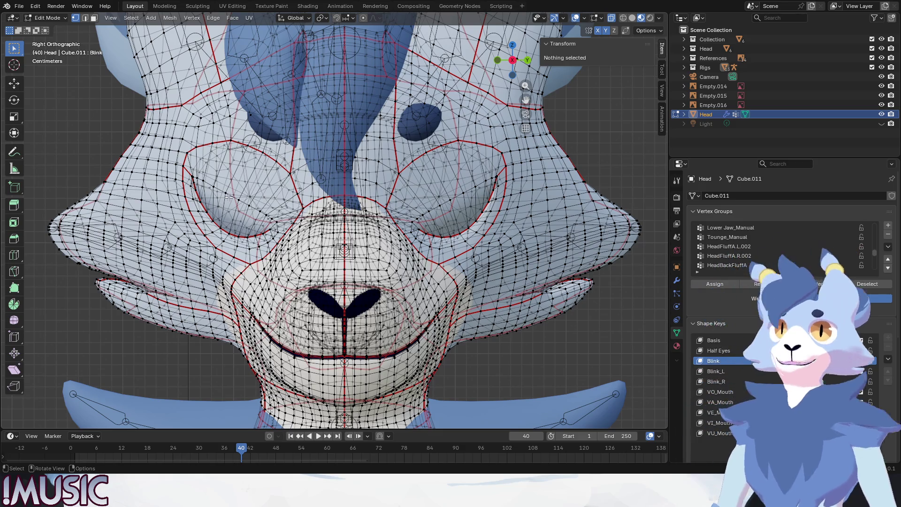
scroll(232, 198, "up", 1)
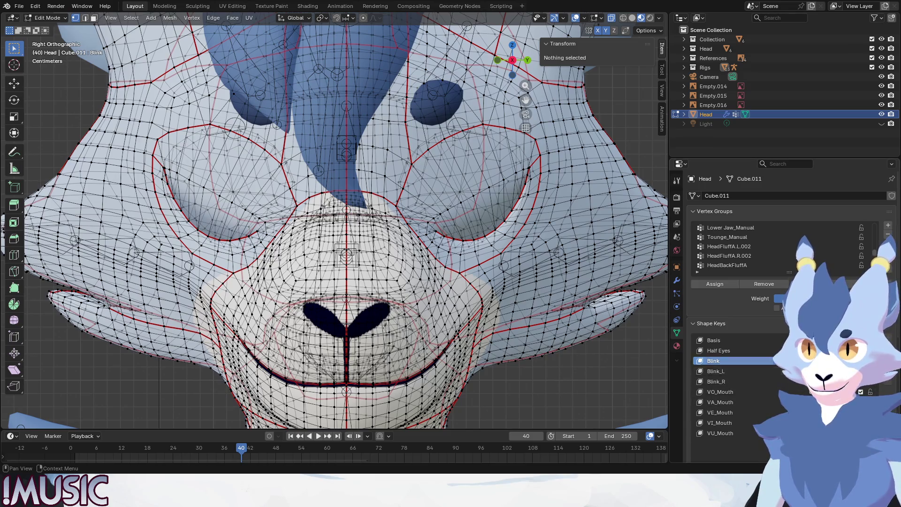
left_click(718, 371)
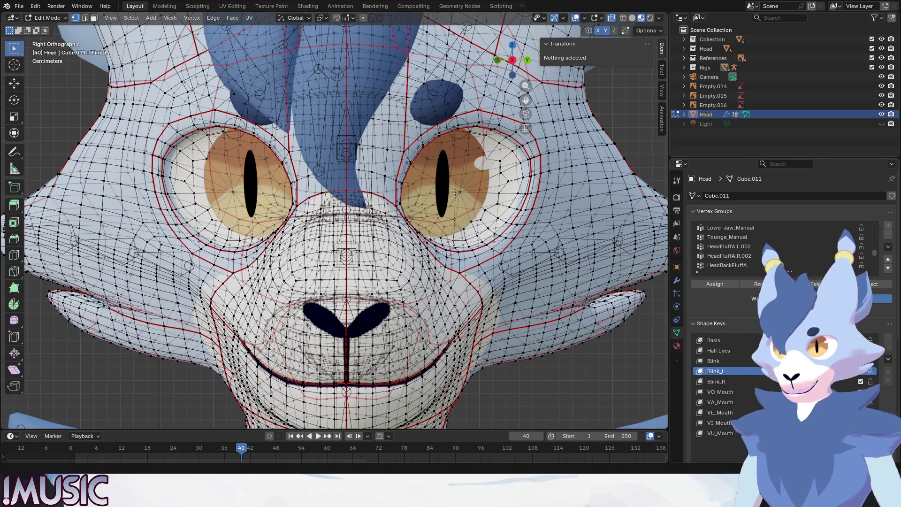
left_click_drag(347, 63, 588, 325)
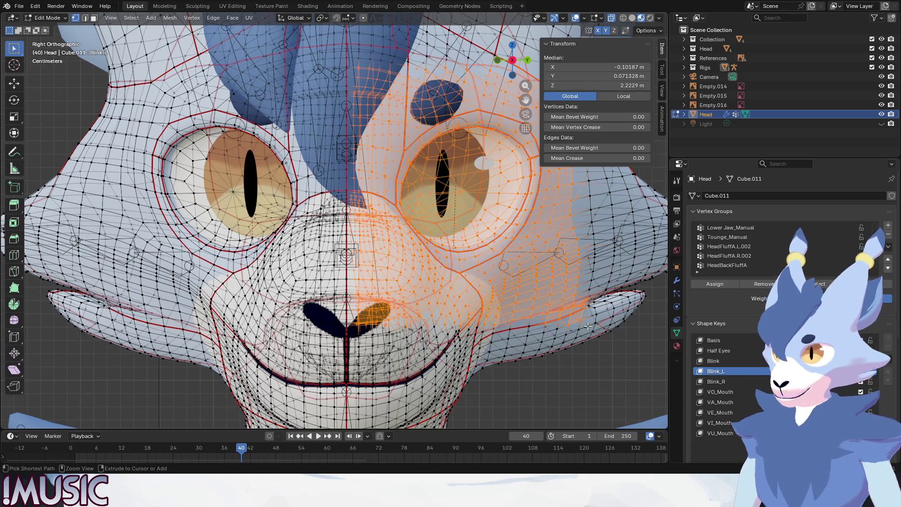
Step: Blend from Shape Blink at 1.000 into the selected face half of Blink_L, then clear the selection
key("ctrl+v")
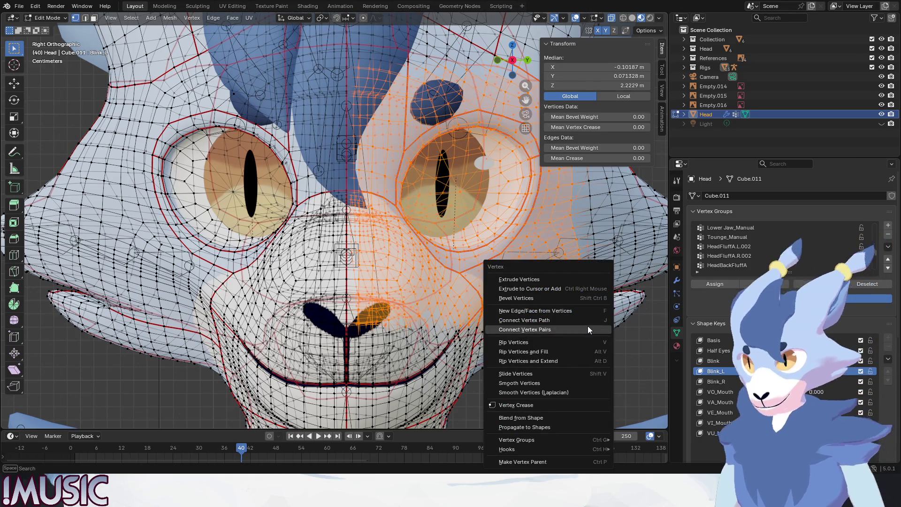
left_click(543, 418)
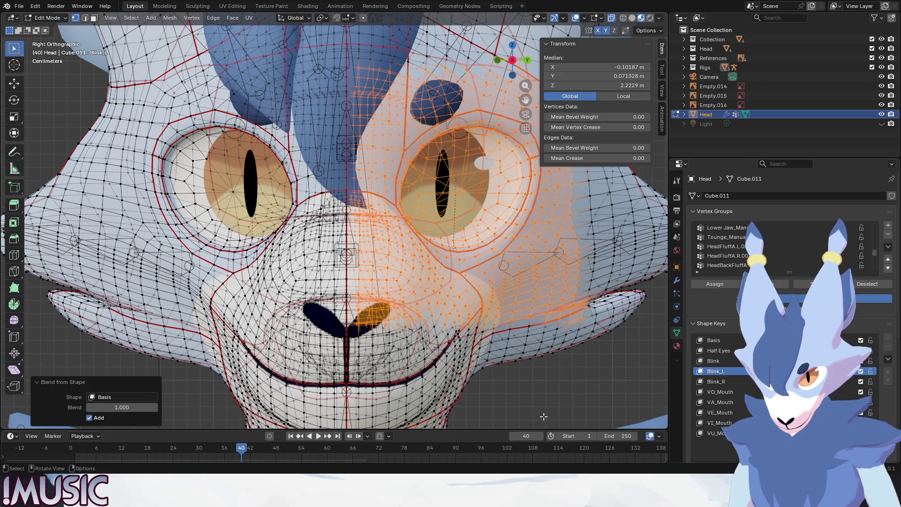
left_click(109, 398)
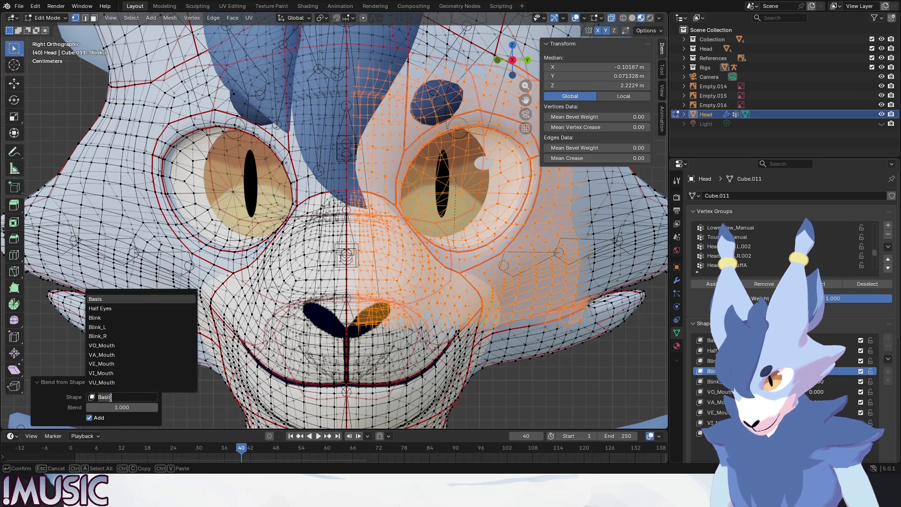
left_click(96, 318)
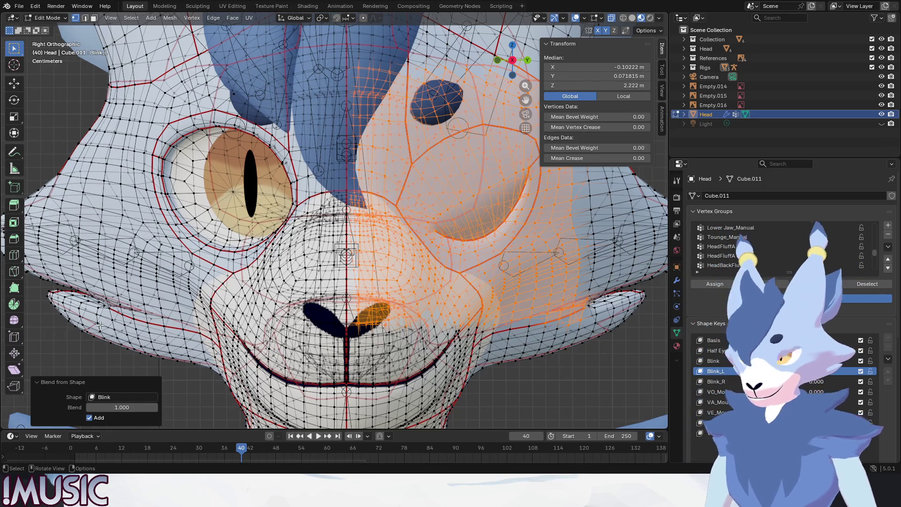
left_click(566, 348)
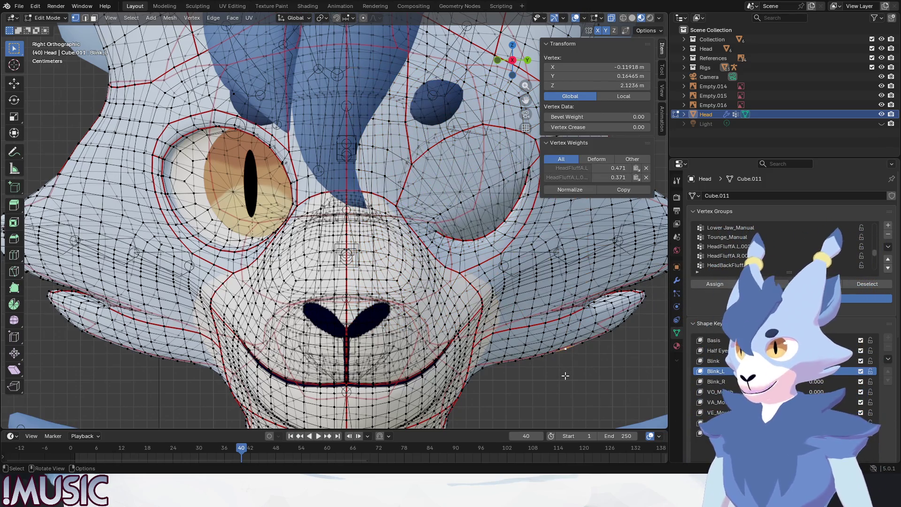
left_click(598, 390)
Step: In Blink_R, blend the opposite face half from Blink at 1.000 with Add on, then deselect
left_click(724, 380)
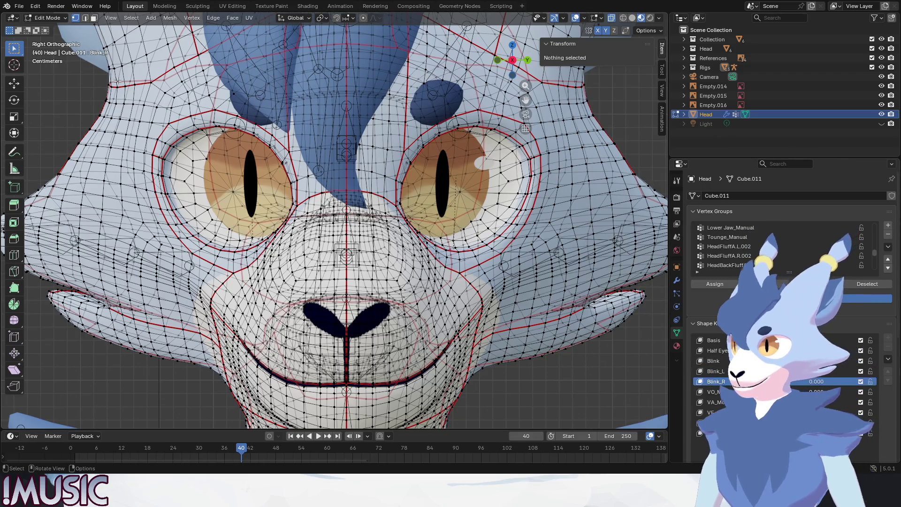
left_click(816, 284)
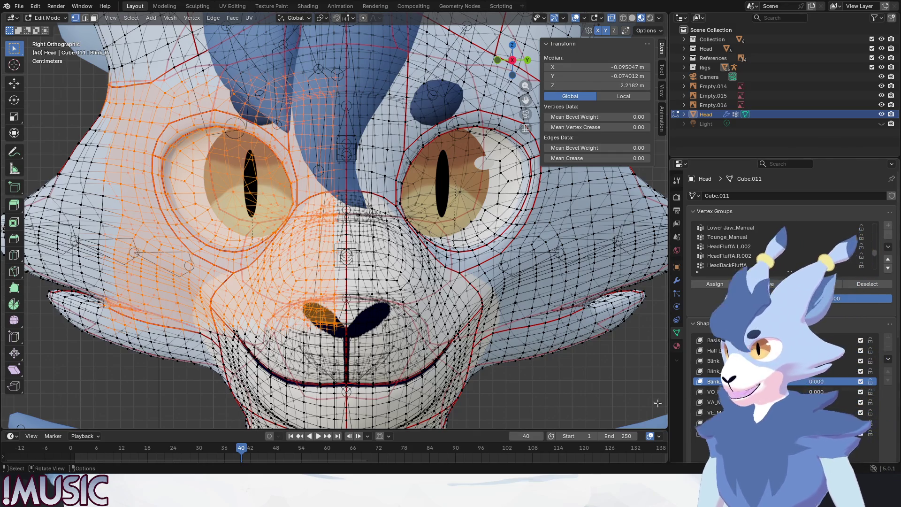
right_click(146, 381)
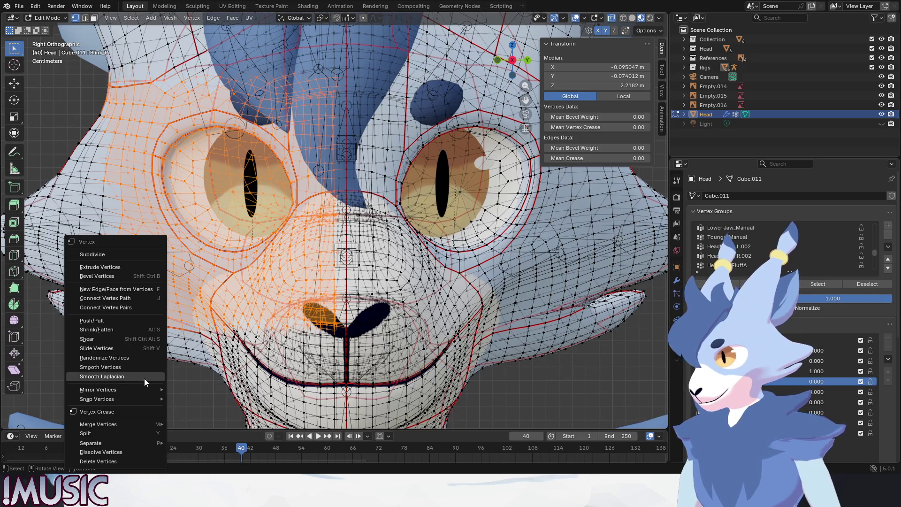
mouse_move(152, 397)
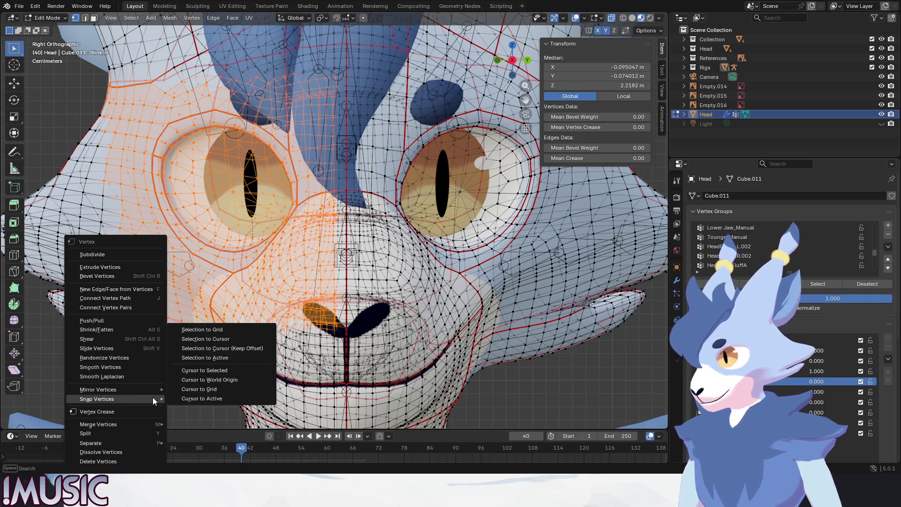
right_click(566, 380)
right_click(566, 380)
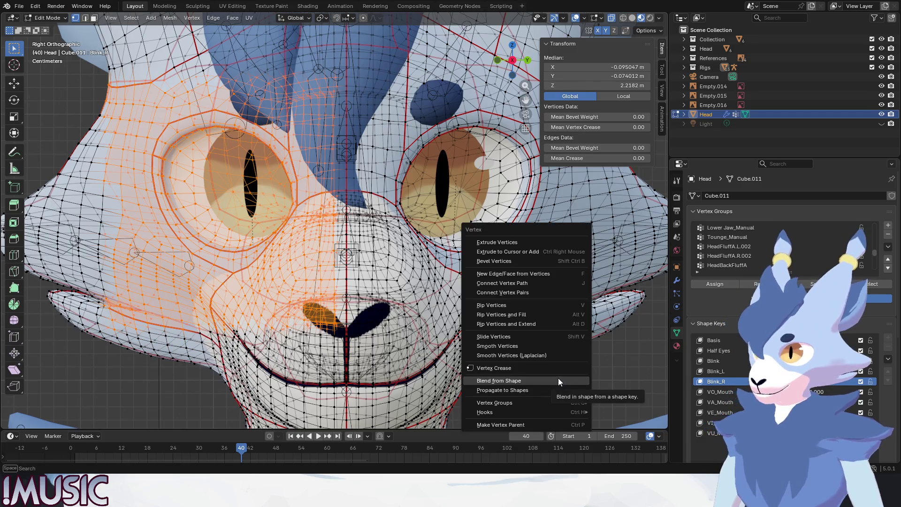
left_click(538, 380)
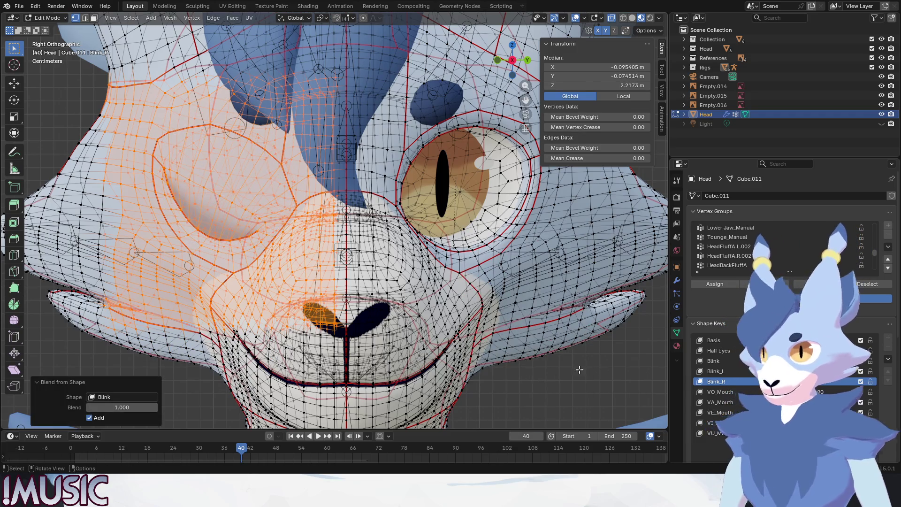
left_click(113, 397)
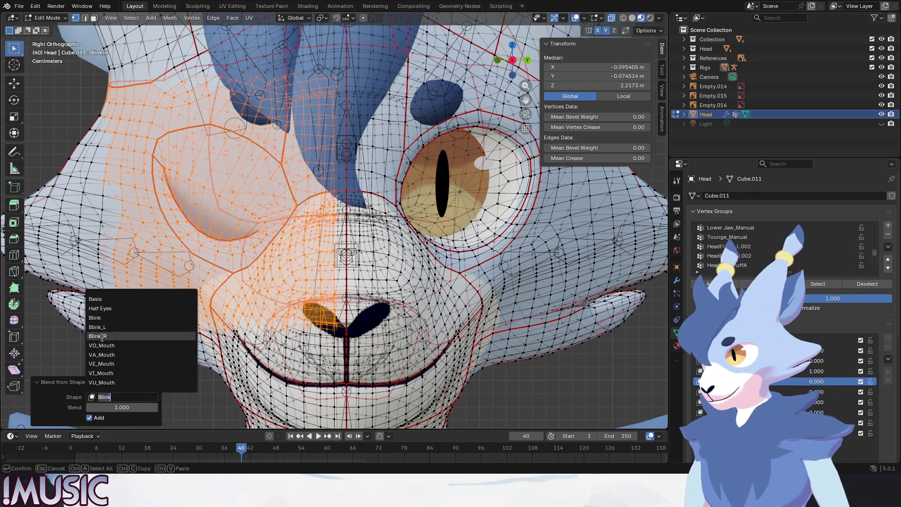
left_click(103, 319)
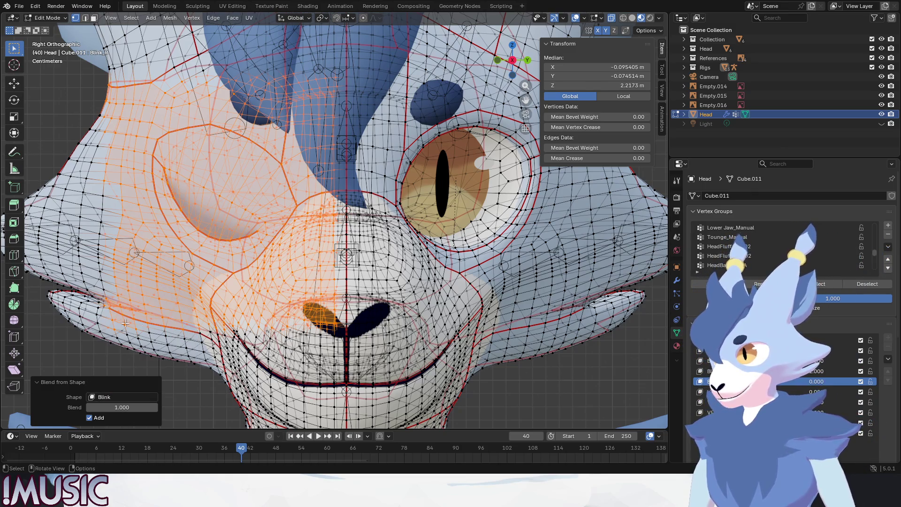
left_click(188, 387)
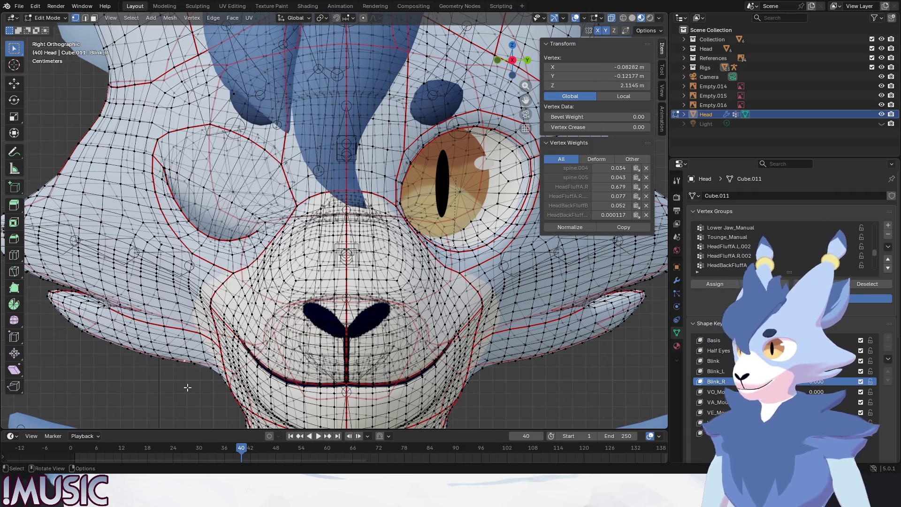
scroll(540, 375, "up", 2)
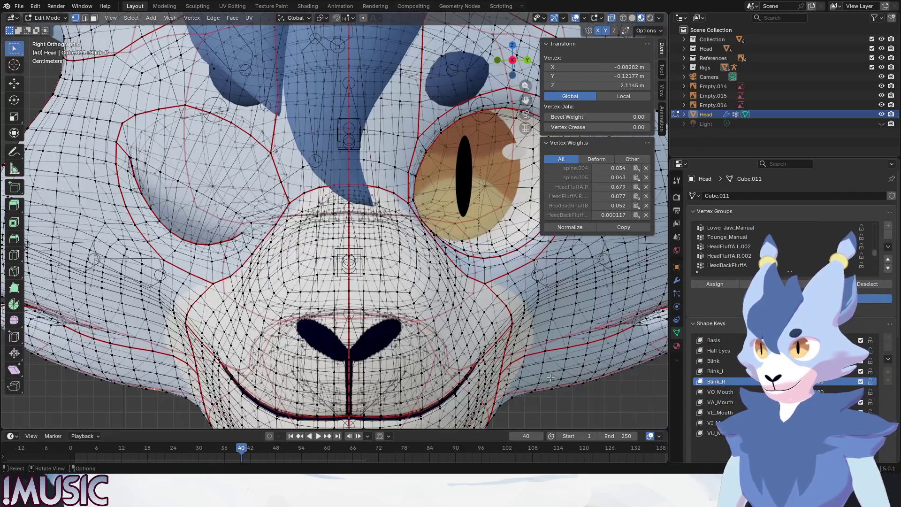
Step: Preview the Blink_L shape key on the head, then return to the Basis shape key
scroll(550, 377, "down", 5)
middle_click_drag(543, 372, 441, 348)
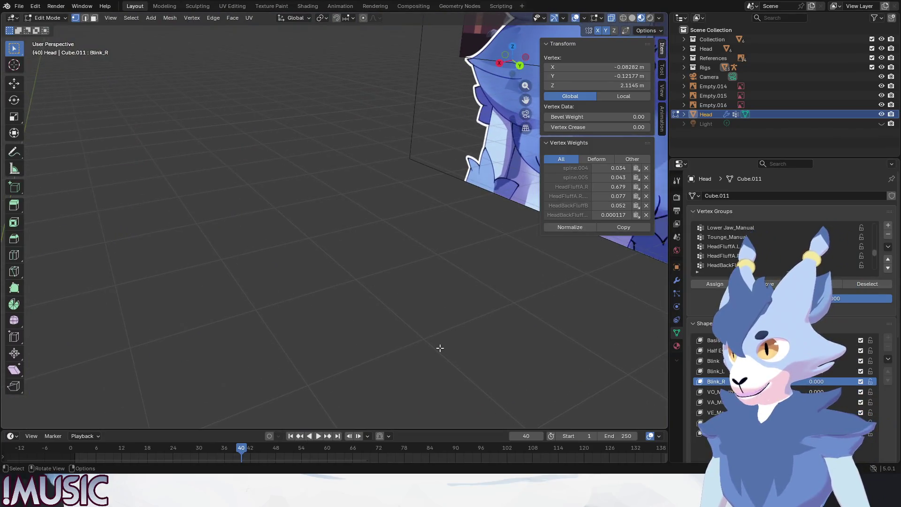
scroll(441, 348, "down", 5)
scroll(243, 263, "up", 5)
mouse_move(243, 263)
middle_mouse_down("shift")
mouse_move(385, 223)
mouse_move(329, 221)
middle_mouse_up("shift")
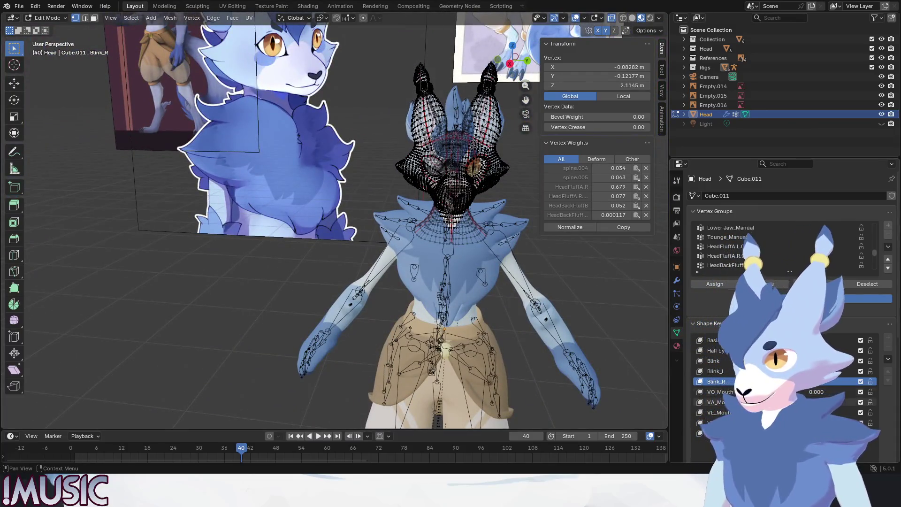
left_click(714, 371)
left_click(656, 306)
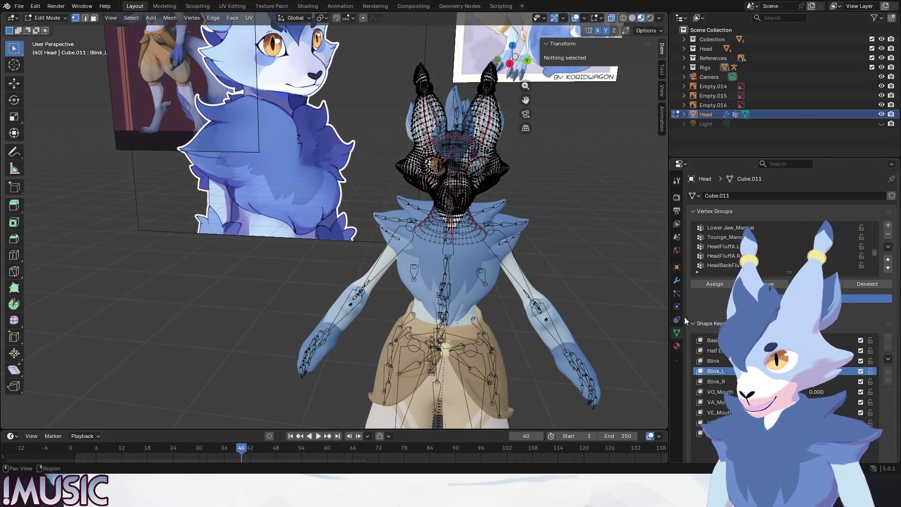
left_click(728, 341)
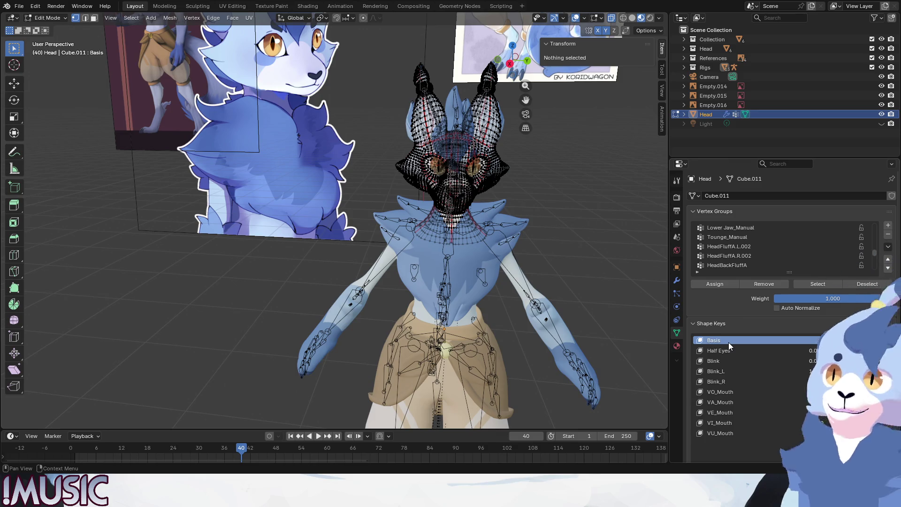
Step: Switch the head back to Object Mode and save the file as Arky_2026_0315_00.blend
middle_click_drag(538, 251, 448, 272)
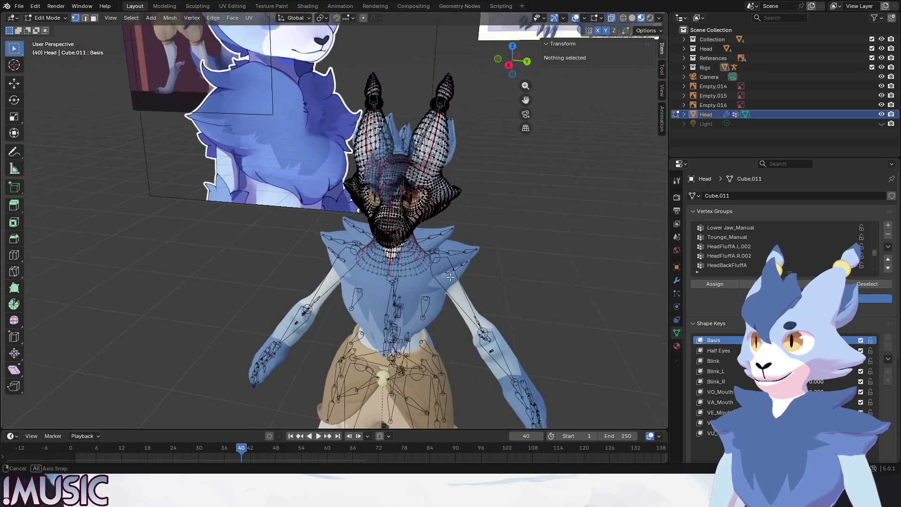
middle_click_drag(448, 271, 481, 245)
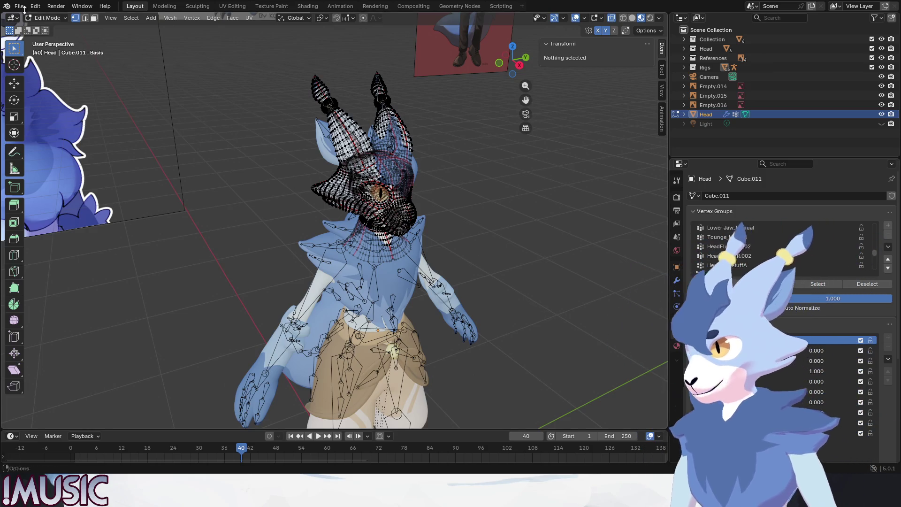
left_click(47, 18)
left_click(46, 21)
left_click(61, 80)
right_click(60, 80)
key("Escape")
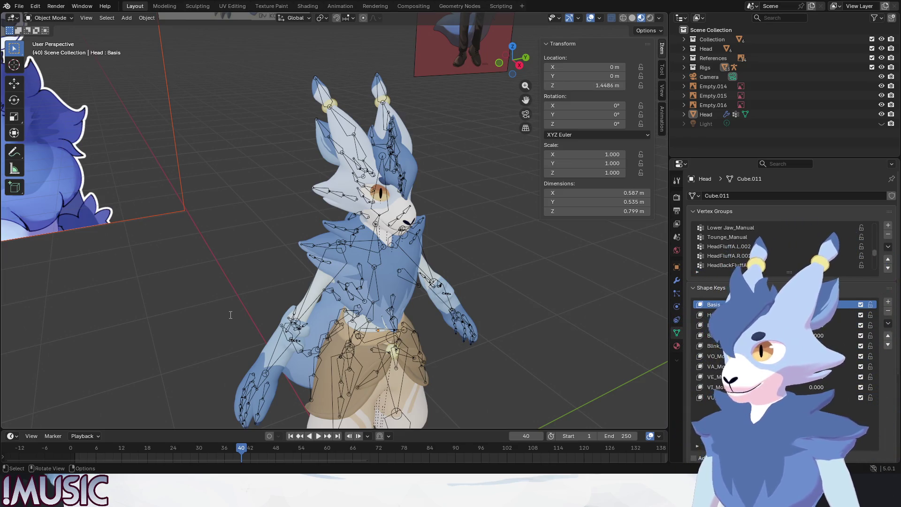
key("ctrl+s")
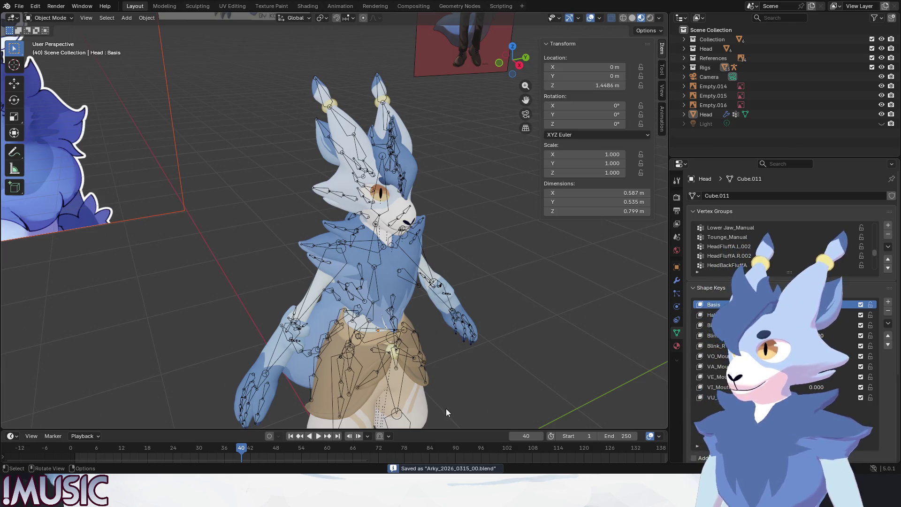
mouse_move(443, 405)
middle_mouse_down()
mouse_move(332, 263)
mouse_move(335, 298)
middle_mouse_up()
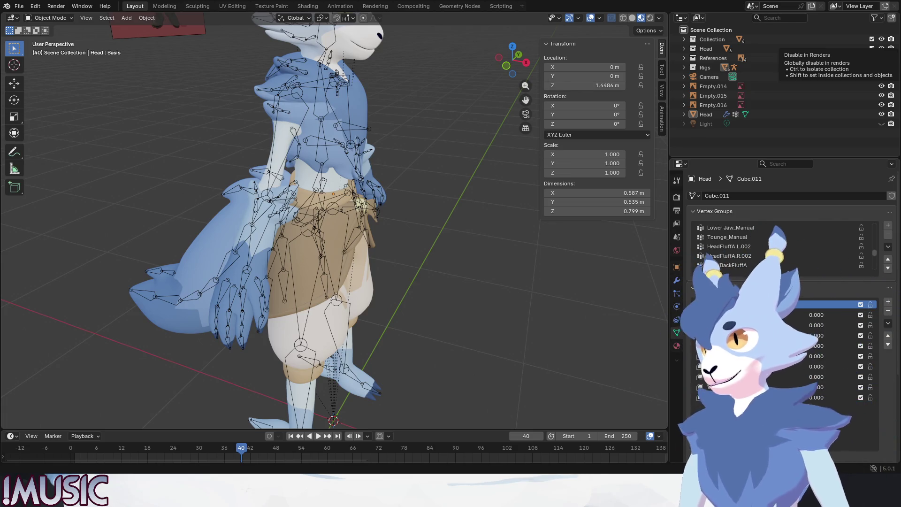
Step: Zoom the viewport in on the character's legs and feet
mouse_move(422, 211)
middle_mouse_down("ctrl")
mouse_move(434, 131)
mouse_move(339, 244)
middle_mouse_up("ctrl")
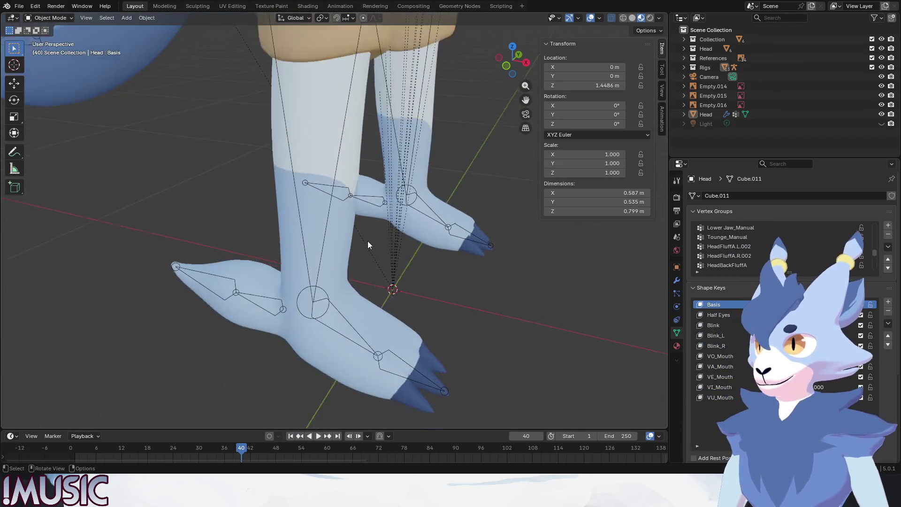
Step: Select the Main Rig armature and put it into Edit Mode
left_click(407, 203)
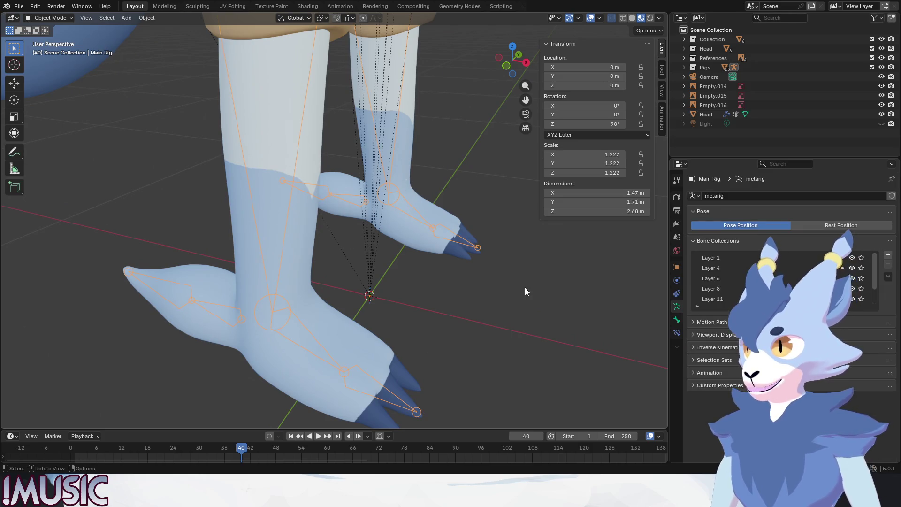
left_click(63, 21)
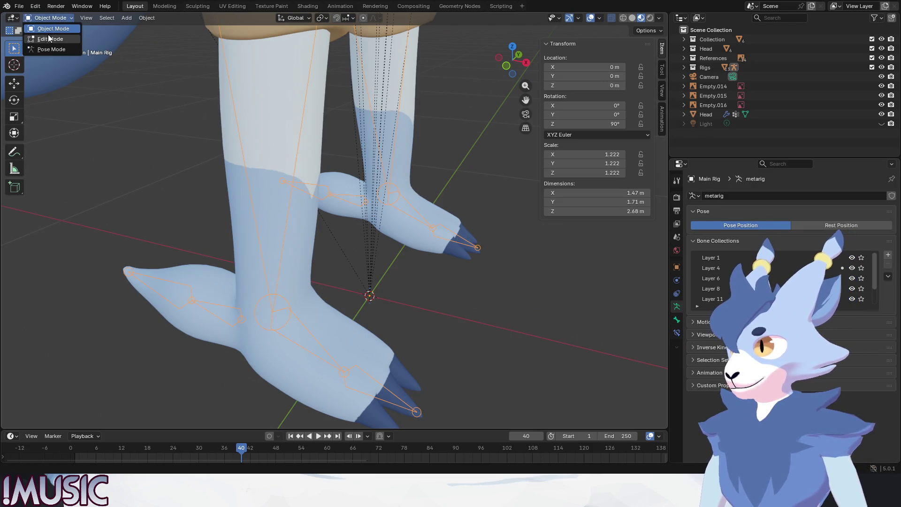
left_click(44, 39)
Step: Orbit and zoom to a close view of the right leg and foot bones
middle_click_drag(501, 315, 265, 268)
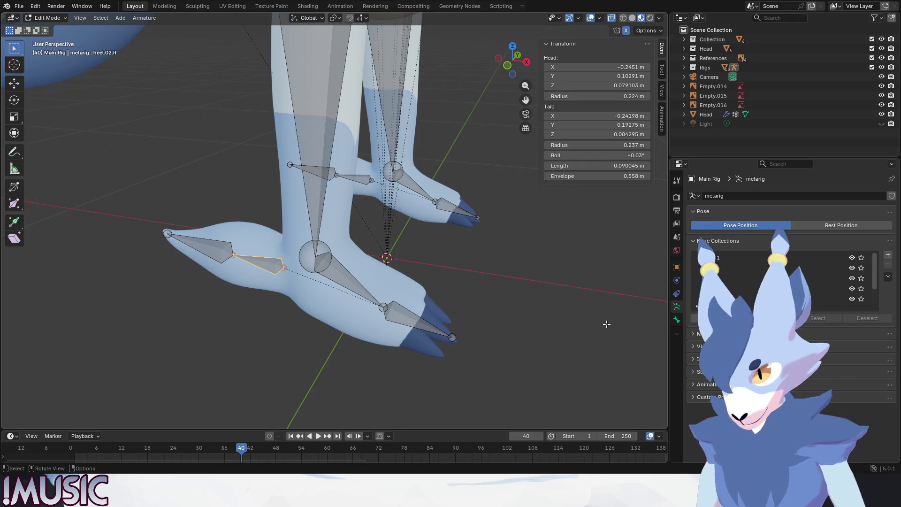
scroll(469, 291, "down", 4)
scroll(358, 256, "down", 4)
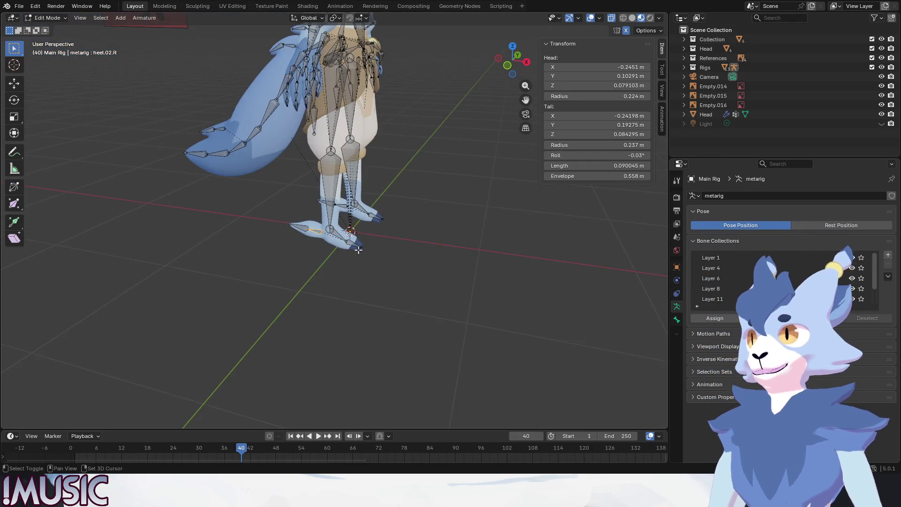
scroll(358, 257, "down", 3)
middle_click_drag(357, 256, 325, 201)
scroll(325, 201, "down", 2)
scroll(325, 200, "up", 3)
scroll(324, 201, "up", 4)
mouse_move(325, 201)
middle_mouse_down()
mouse_move(309, 182)
mouse_move(286, 181)
middle_mouse_up()
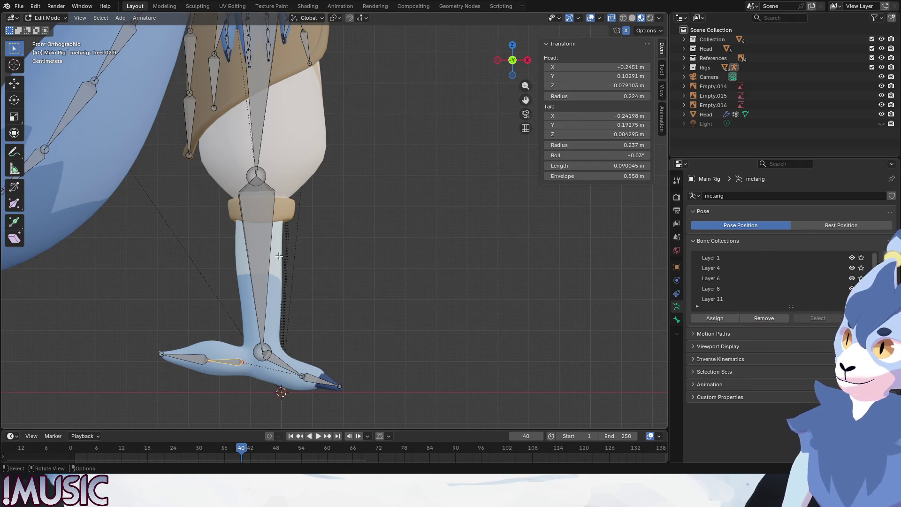
Step: Select the foot.R bone and inspect the right leg in front and side orthographic views
left_click(303, 376)
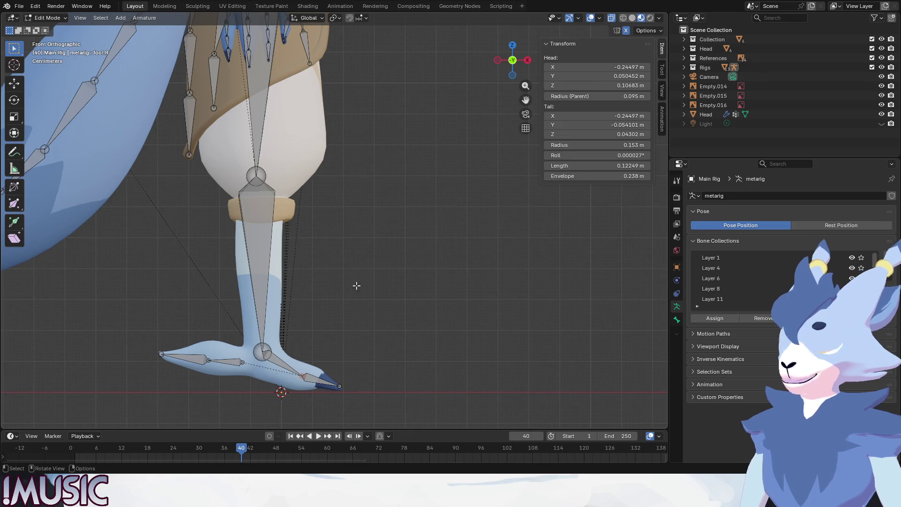
middle_click_drag(307, 188, 299, 220)
key("KP_1")
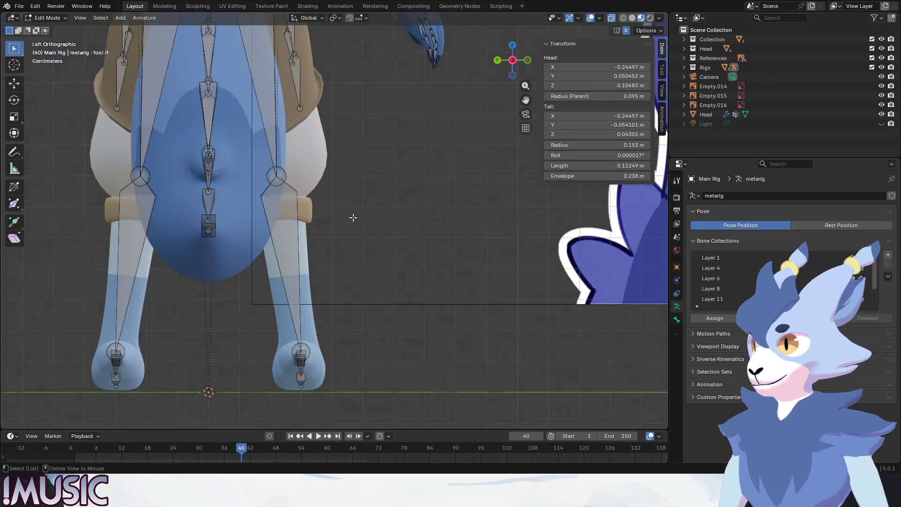
scroll(281, 197, "up", 3)
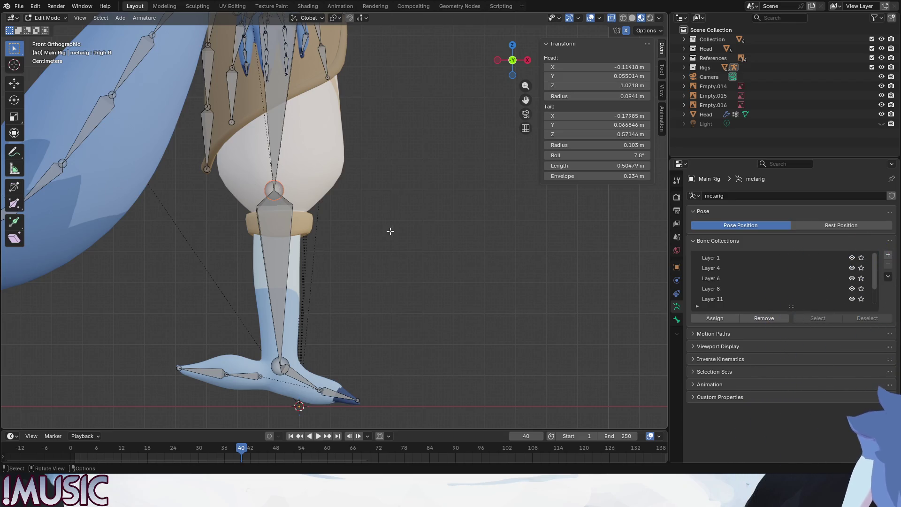
scroll(390, 231, "down", 2)
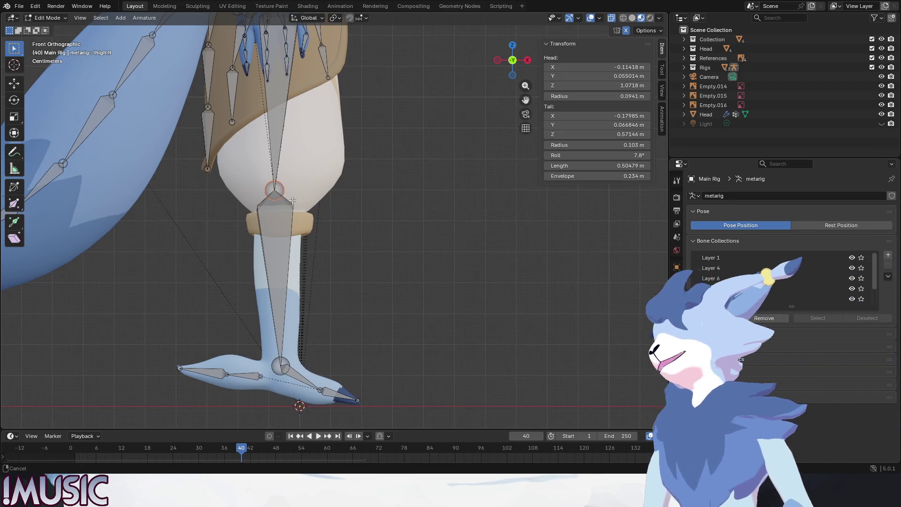
key("KP_3")
key("KP_1")
scroll(328, 248, "up", 2)
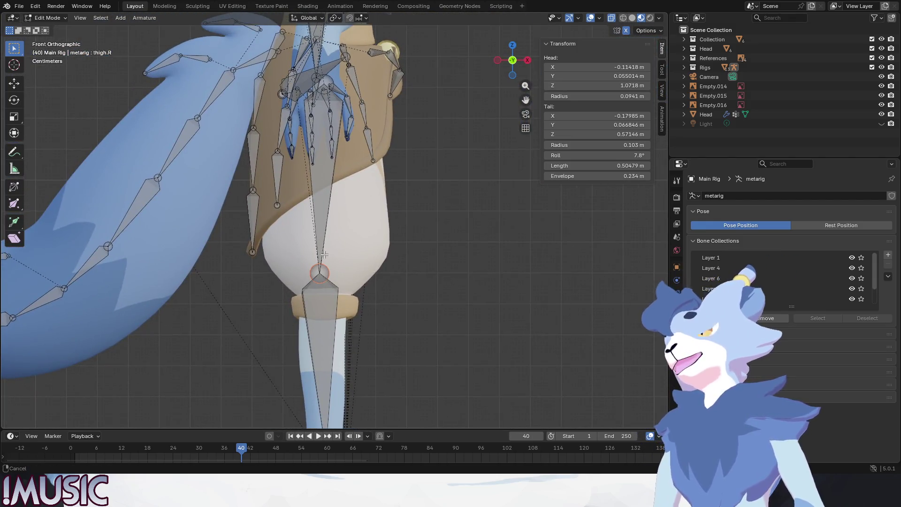
scroll(348, 256, "down", 5)
scroll(336, 310, "up", 2)
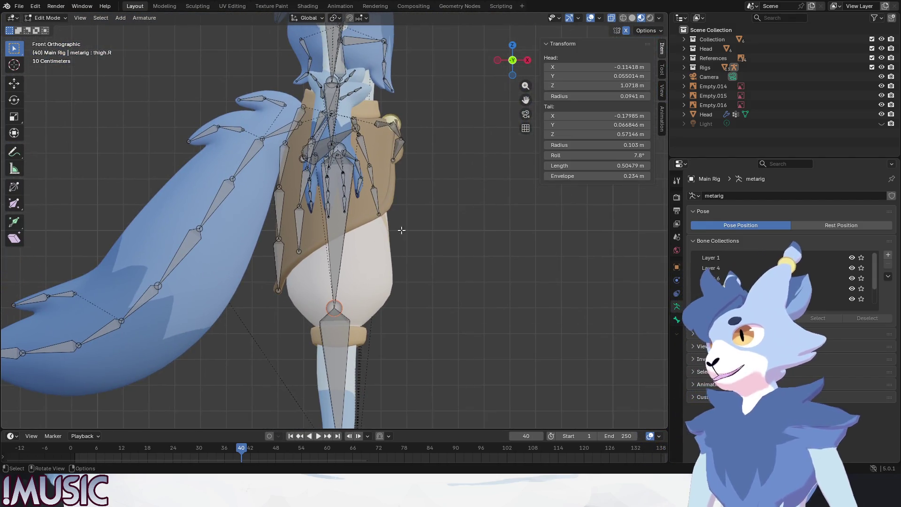
Step: Try repositioning the thigh.R tail joint several times, then undo the moves
key("g")
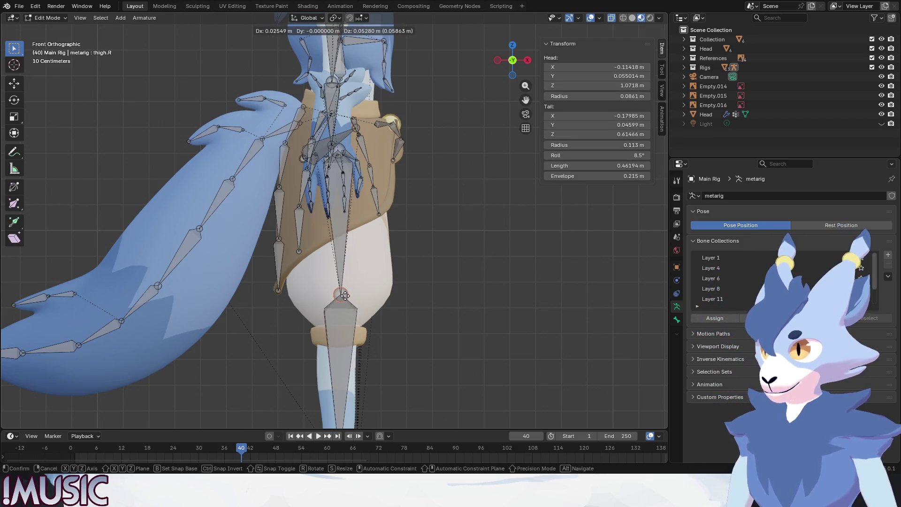
left_click(343, 294)
key("g")
left_click(396, 297)
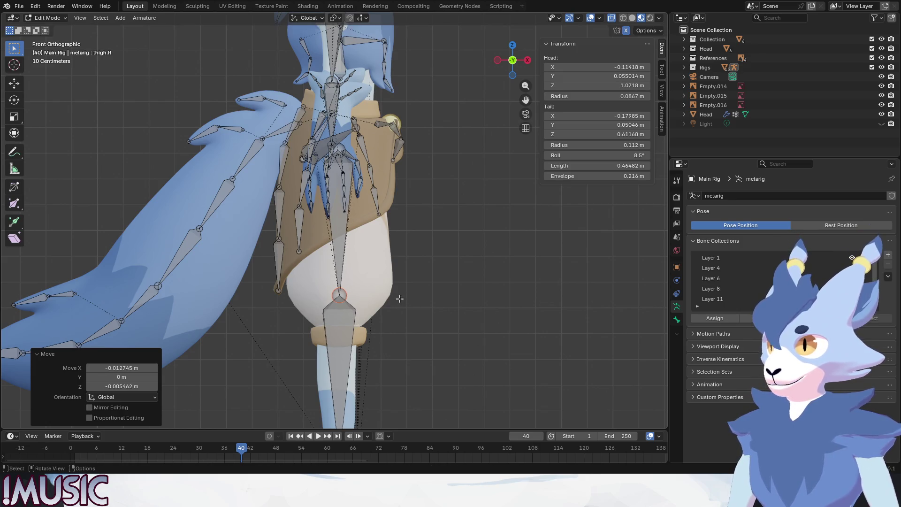
key("g")
left_click(420, 307)
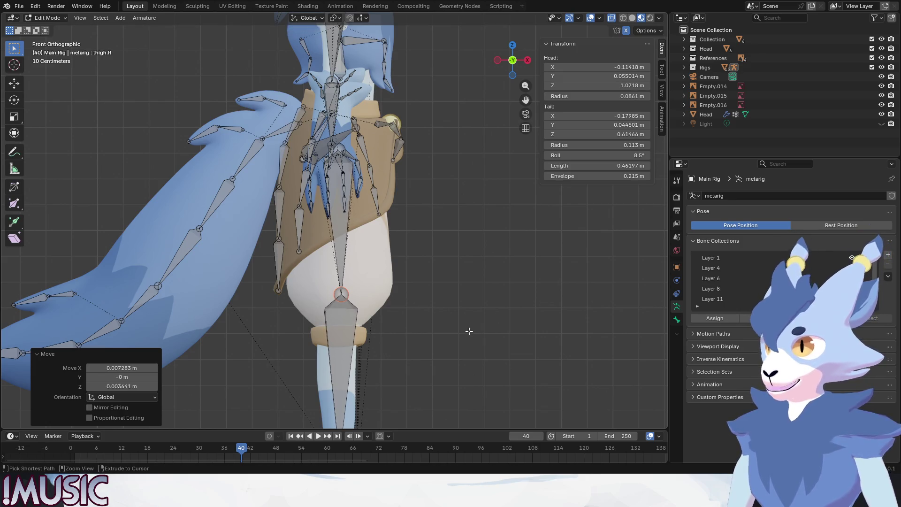
key("ctrl+z")
key("ctrl+z")
key("ctrl+z")
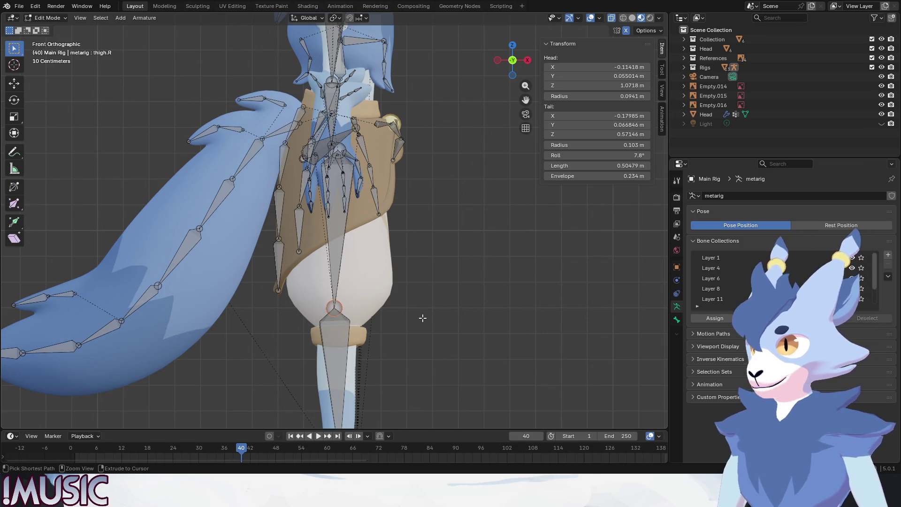
scroll(319, 316, "up", 2)
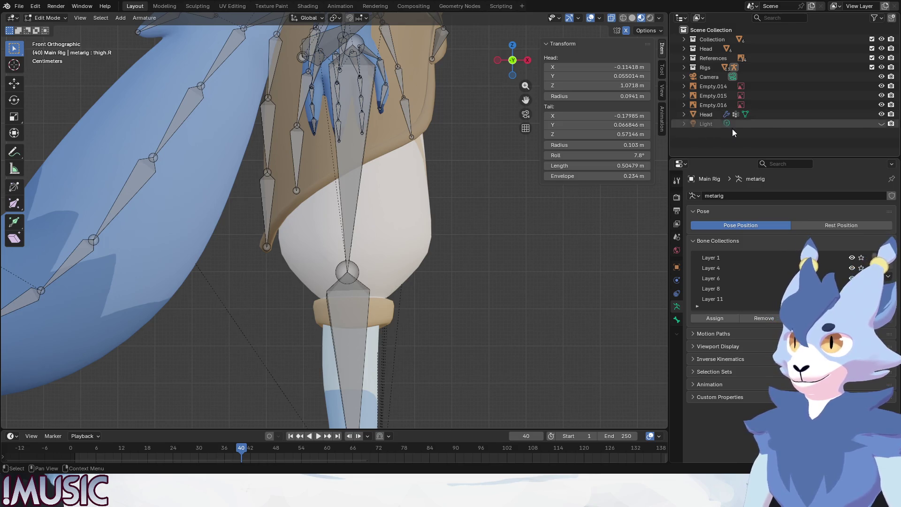
Step: Expand Collection in the Outliner to list its meshes and select Pants
mouse_move(785, 158)
left_mouse_down()
mouse_move(792, 191)
mouse_move(791, 149)
left_mouse_up()
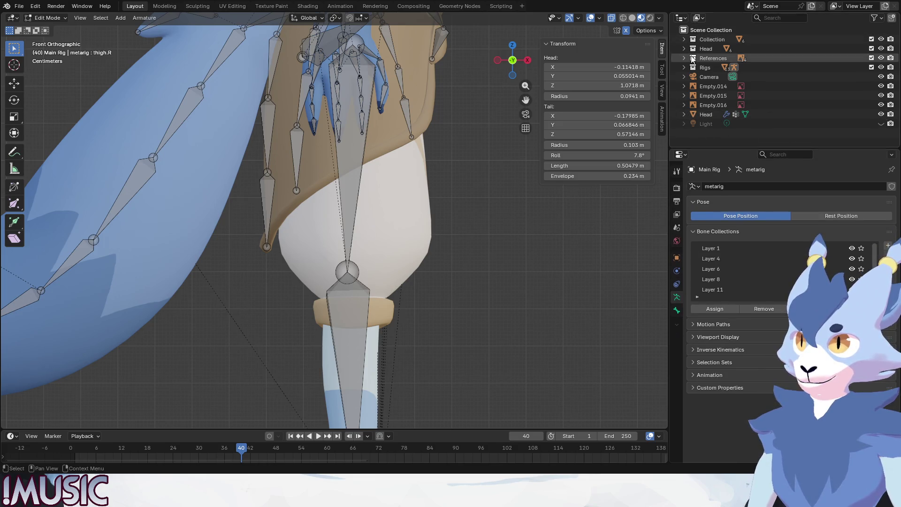
left_click(684, 40)
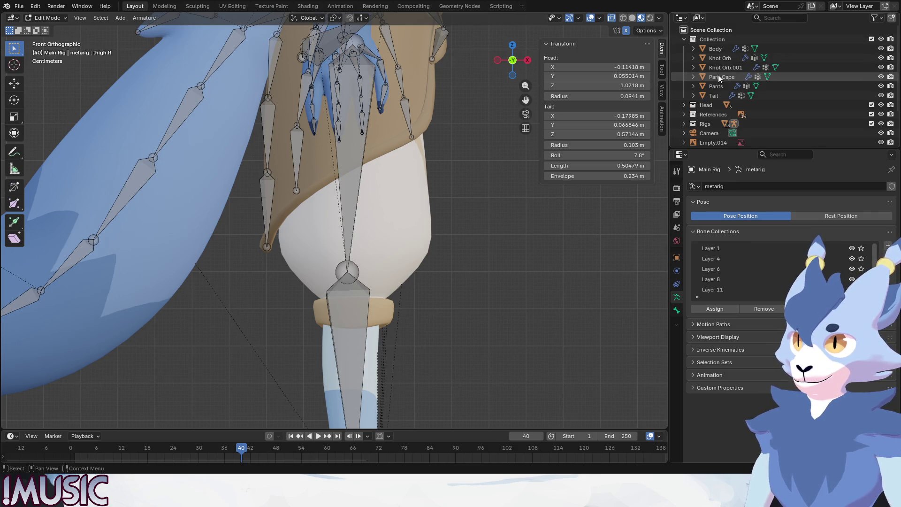
left_click(872, 87)
left_click(880, 86)
mouse_move(356, 191)
middle_mouse_down()
mouse_move(295, 187)
mouse_move(309, 195)
middle_mouse_up()
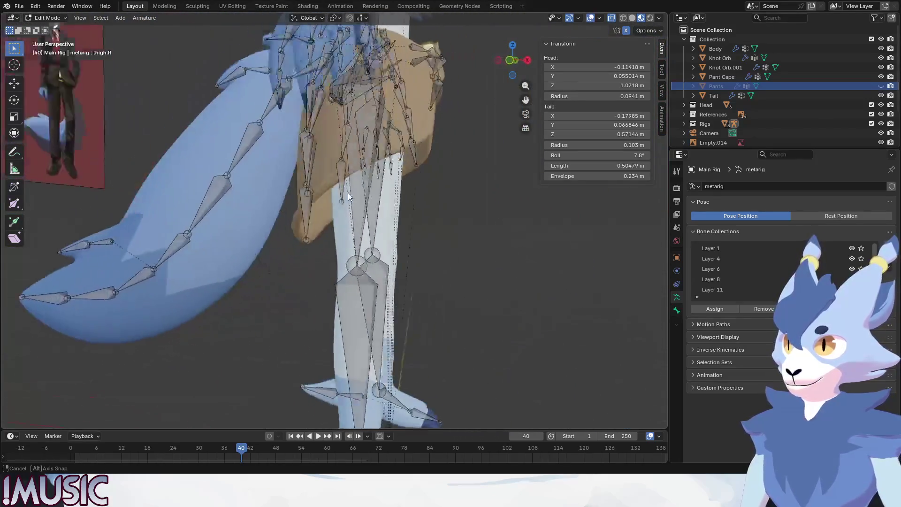
scroll(364, 285, "up", 3)
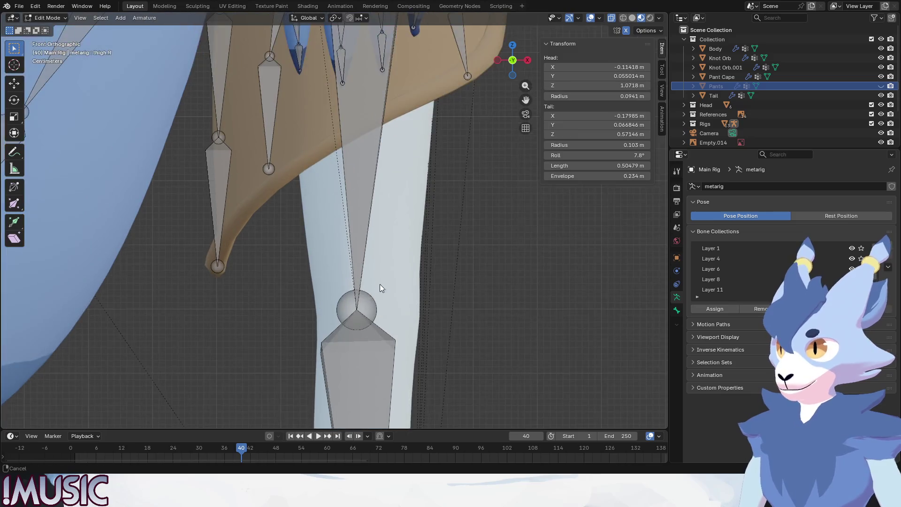
middle_click_drag(379, 287, 370, 243, "shift")
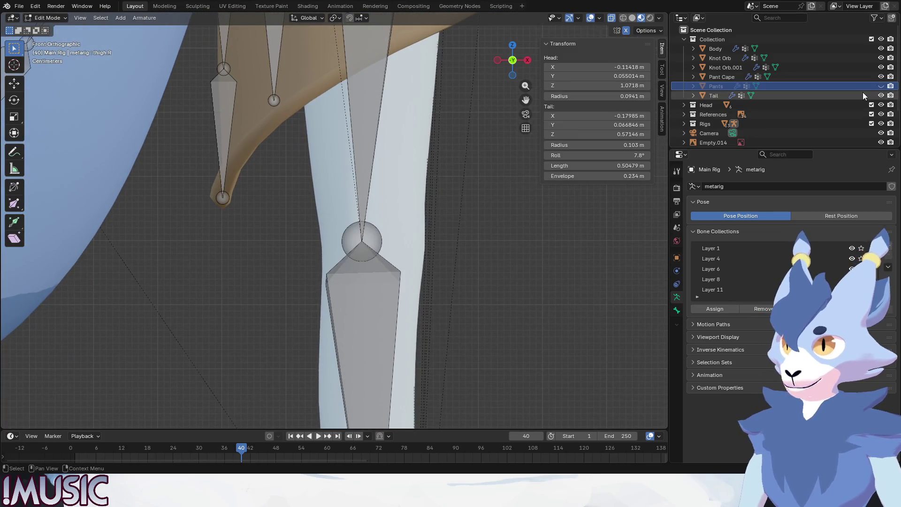
left_click(880, 86)
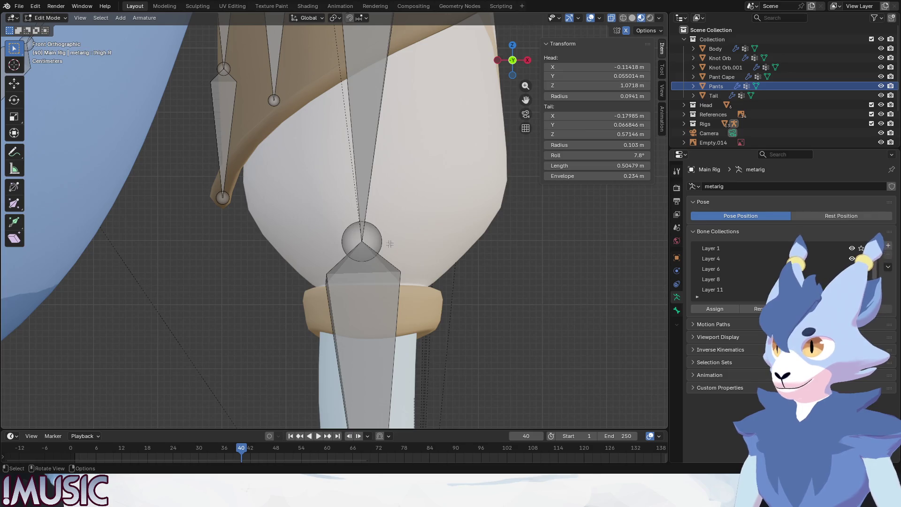
key("g")
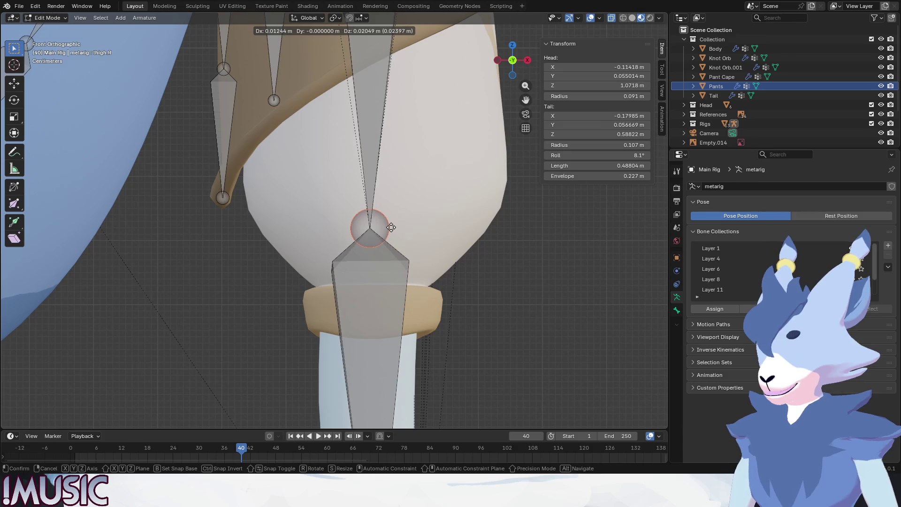
key("y")
key("x")
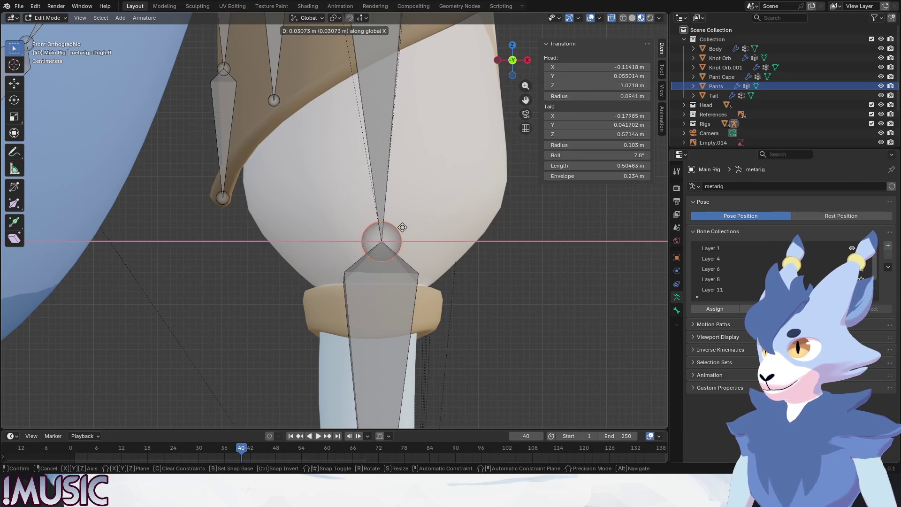
left_click(394, 228)
scroll(488, 302, "down", 5)
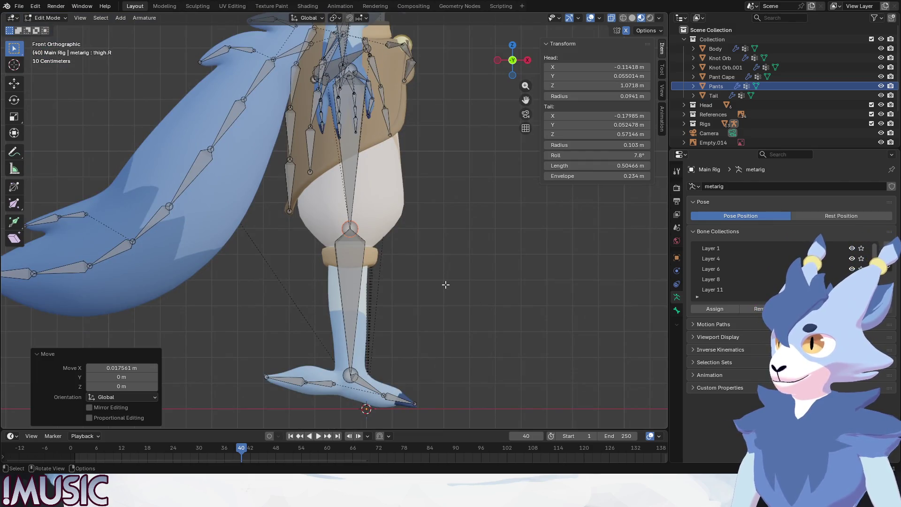
scroll(358, 141, "up", 2)
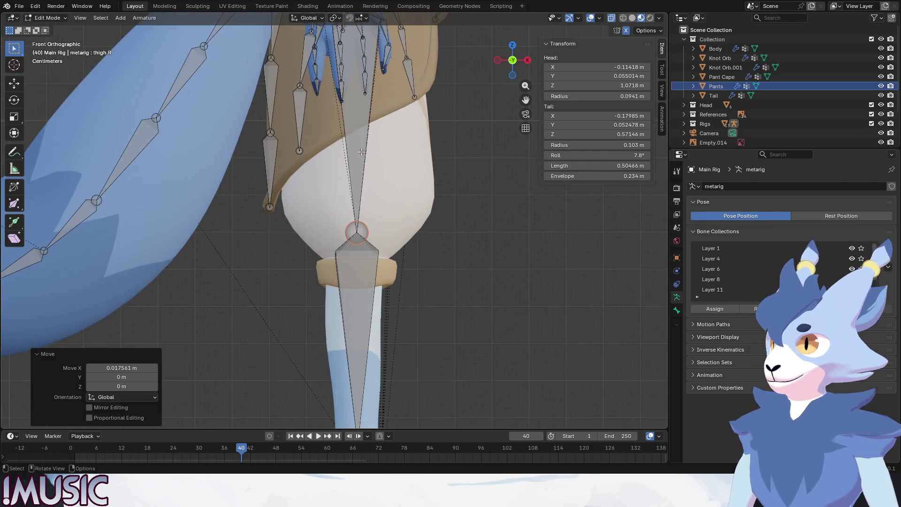
left_click(409, 230)
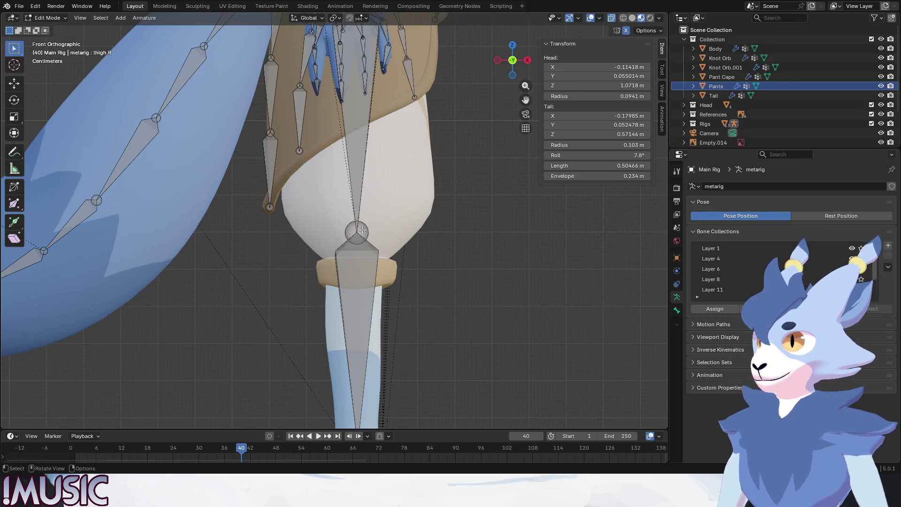
middle_click_drag(425, 225, 419, 257, "shift")
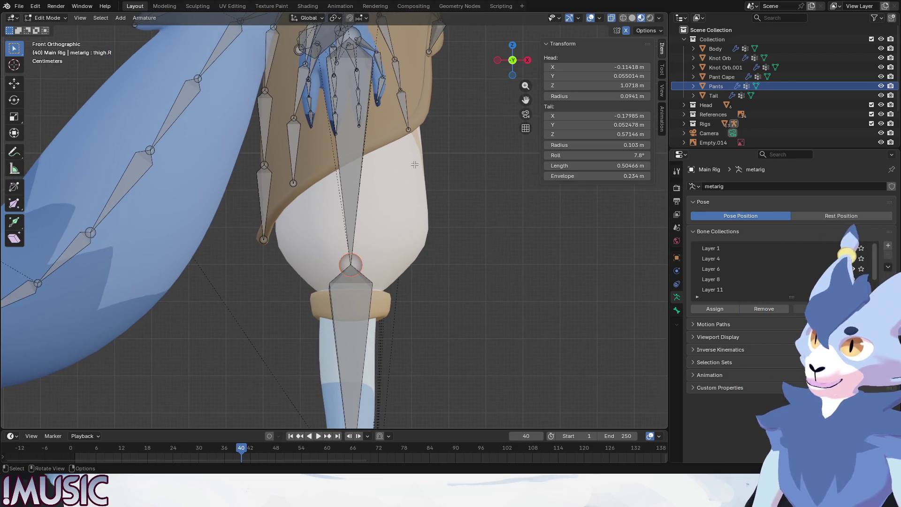
key("g")
key("y")
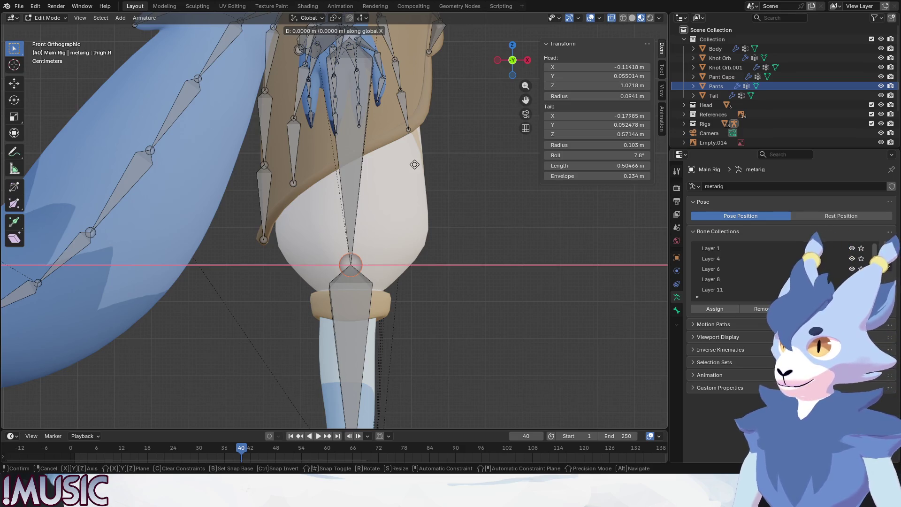
left_click(414, 164)
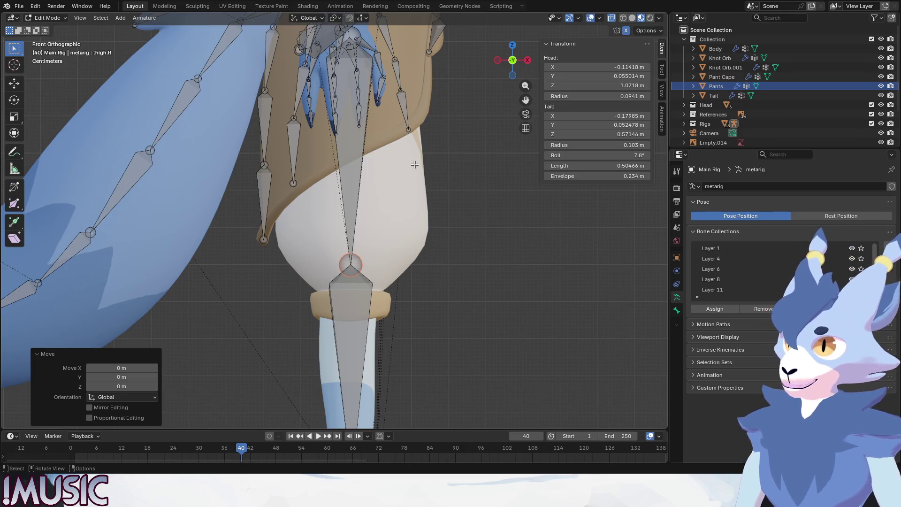
left_click(359, 34)
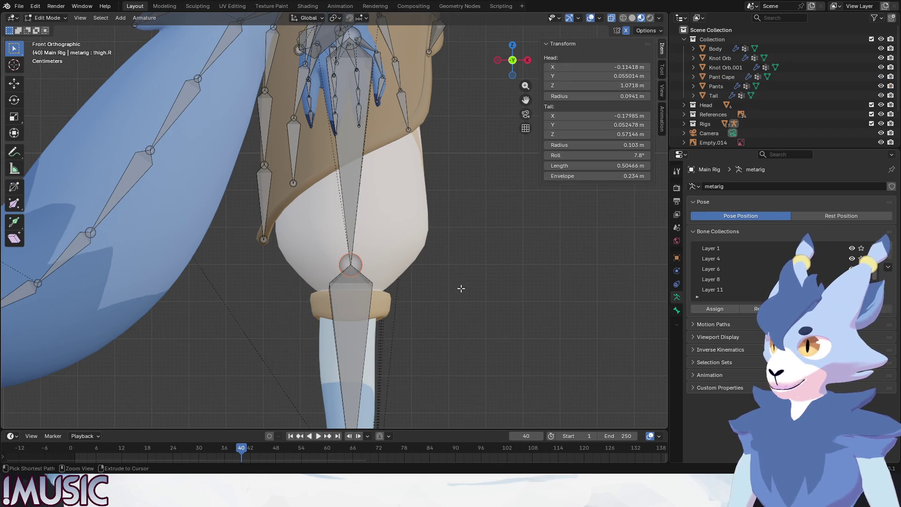
key("ctrl+z")
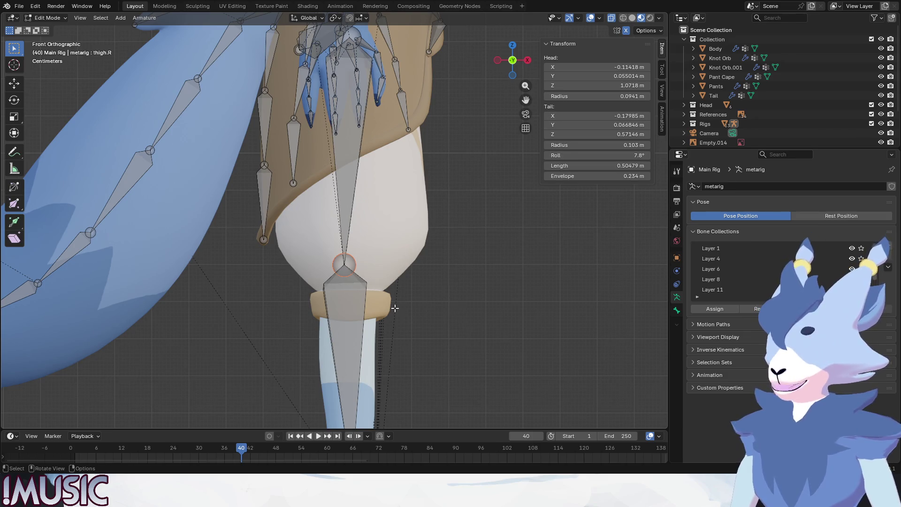
Step: Try an X-axis move of the knee joint, then undo it
key("g")
key("y")
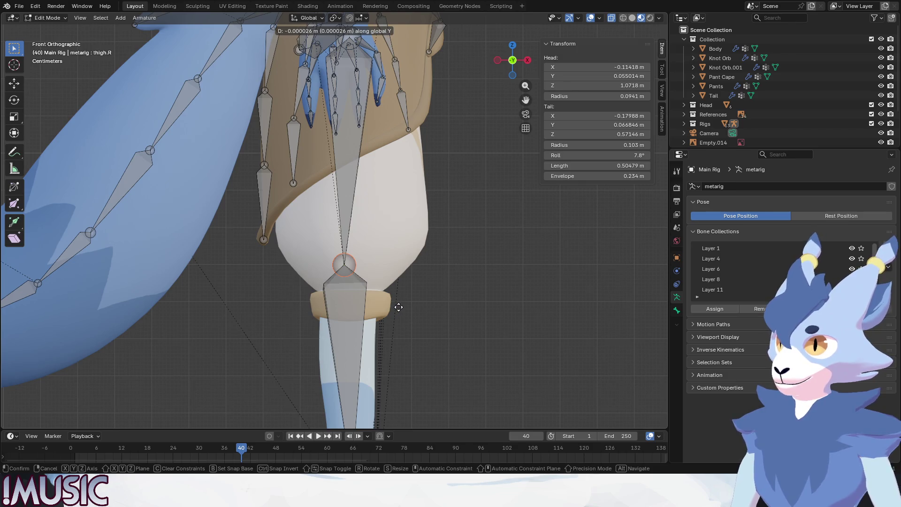
key("x")
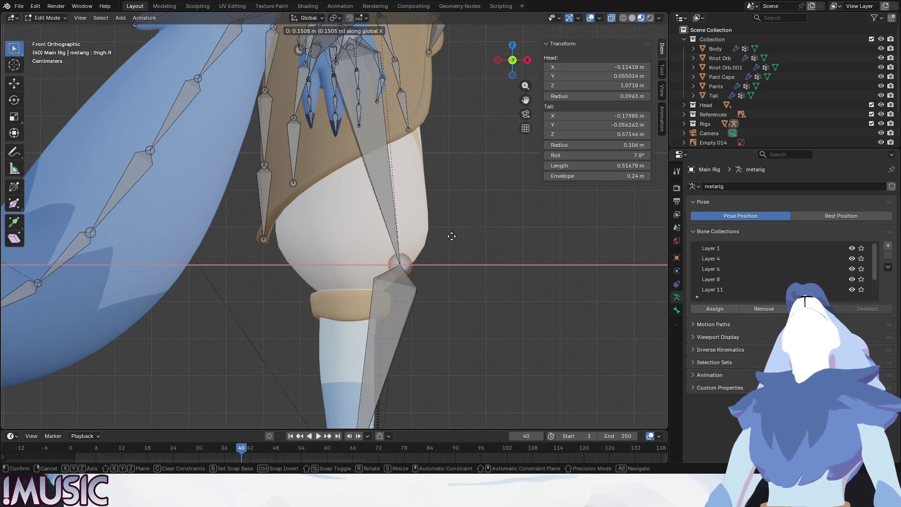
left_click(483, 237)
key("ctrl+z")
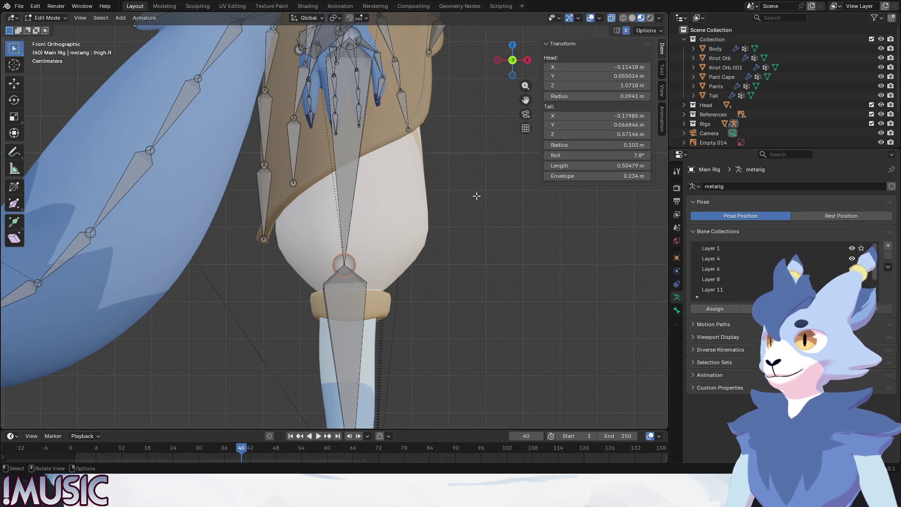
Step: Shift the thigh.R knee joint slightly along X so its tail Y reads 0.045121 m
key("g")
key("y")
key("x")
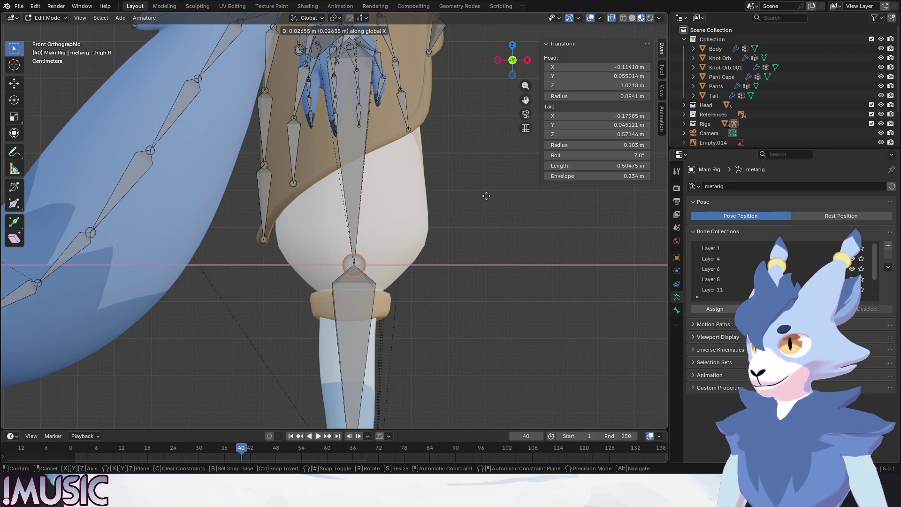
left_click(486, 196)
key("ctrl+z")
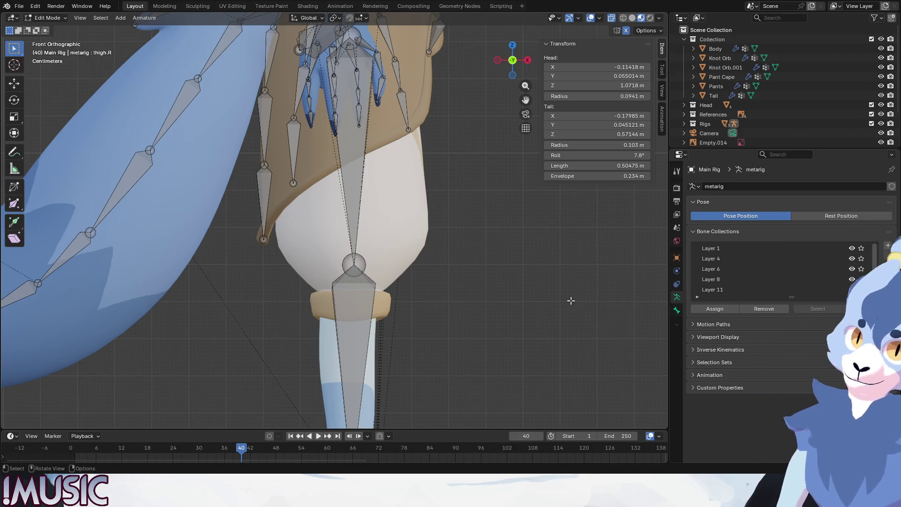
scroll(570, 300, "down", 5)
mouse_move(571, 300)
middle_mouse_down()
mouse_move(417, 283)
mouse_move(361, 309)
middle_mouse_up()
scroll(352, 346, "up", 5)
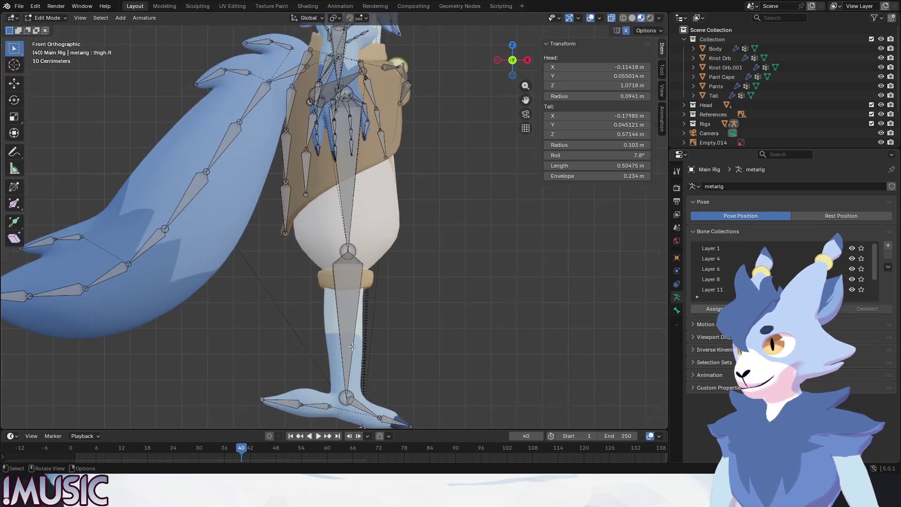
Step: Select the right shin bone and confirm X-Axis Mirror is enabled in the tool options
left_click(352, 347)
middle_click_drag(352, 346, 352, 220, "shift")
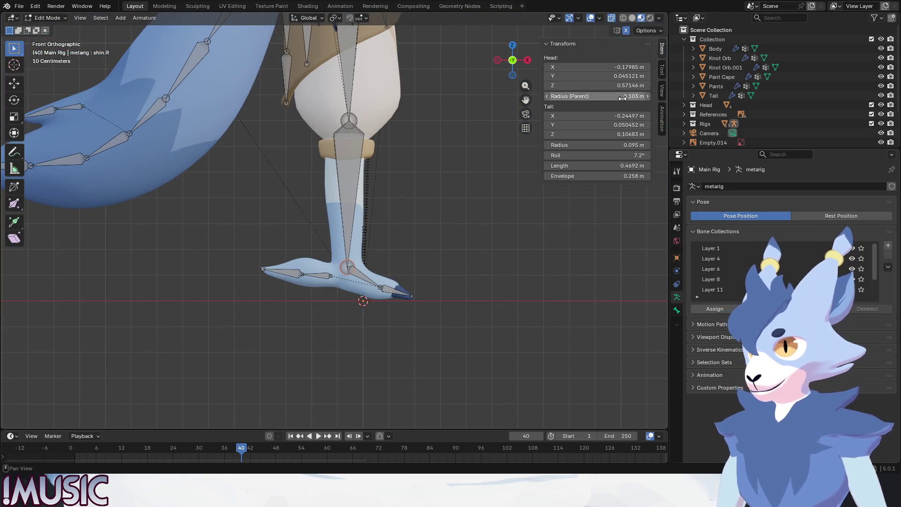
left_click(662, 70)
left_click(661, 90)
left_click(661, 70)
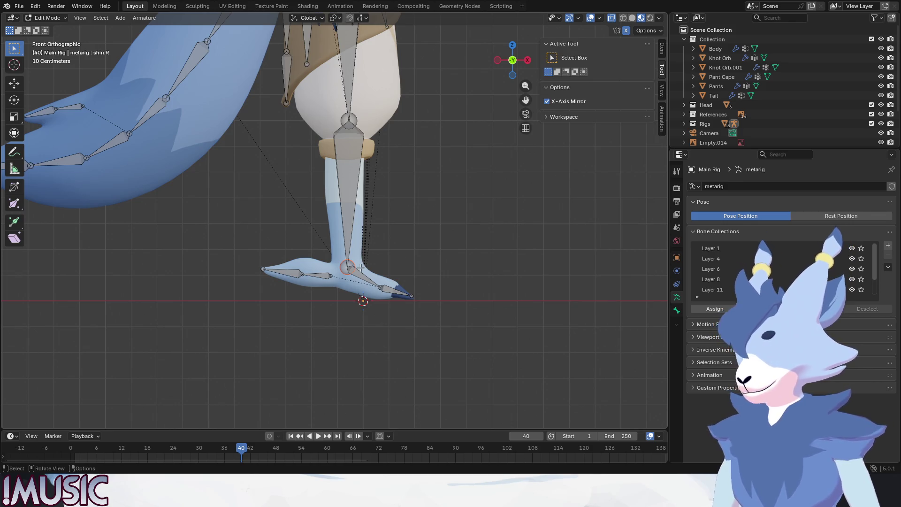
Step: Extrude mirrored bones about -0.169 m along X from both ankles and select shin.R.001
key("e")
key("x")
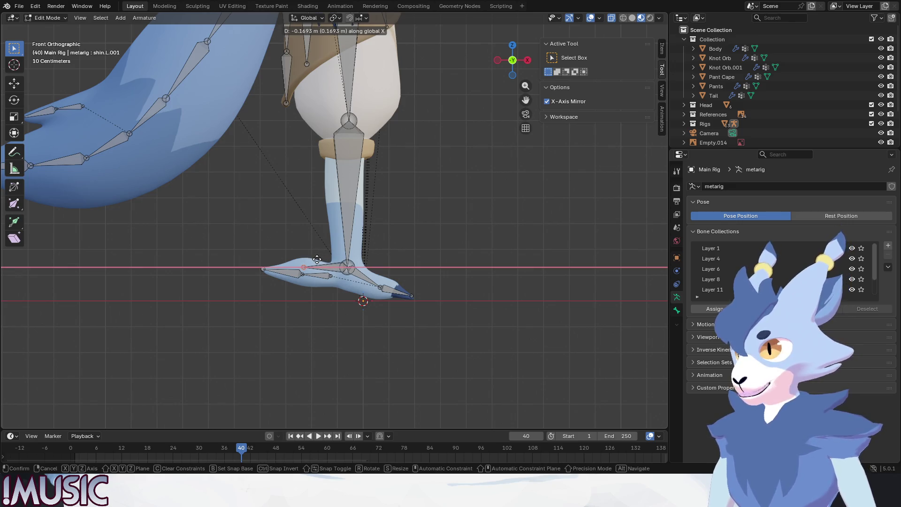
left_click(317, 260)
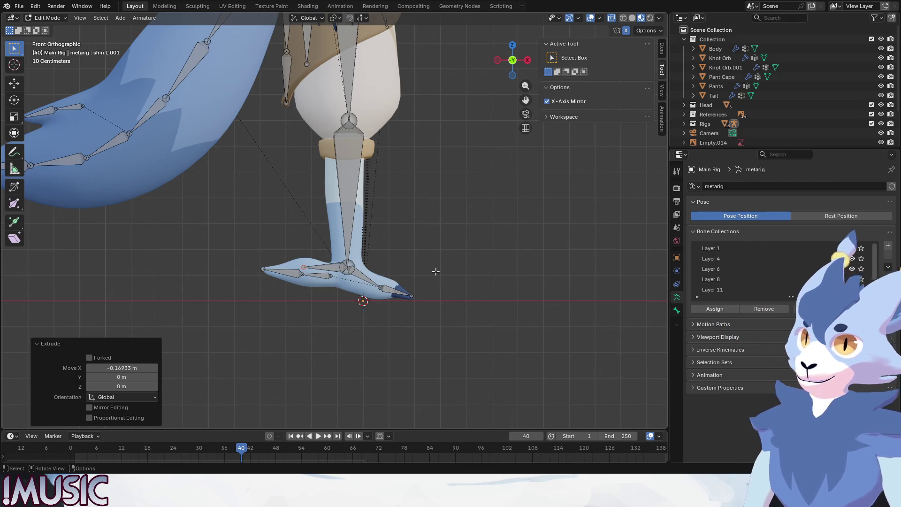
middle_click_drag(435, 272, 370, 264)
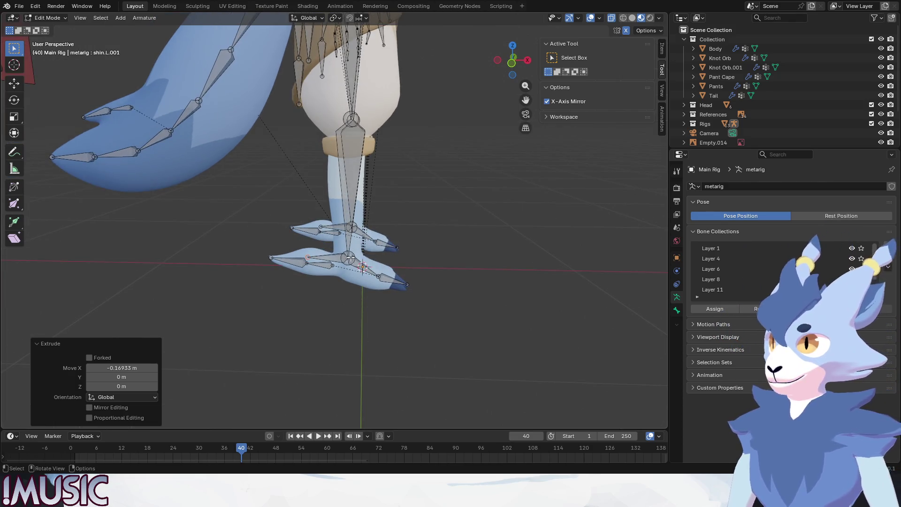
left_click(329, 256)
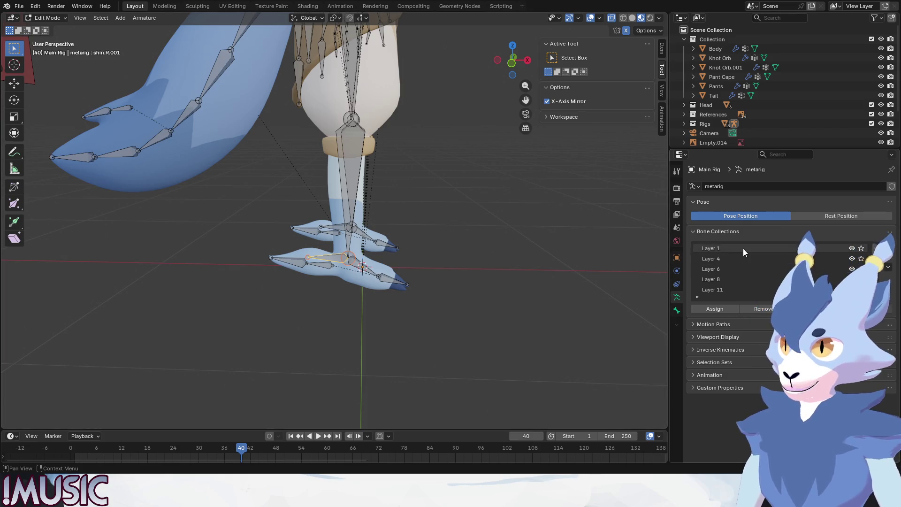
scroll(795, 94, "down", 3)
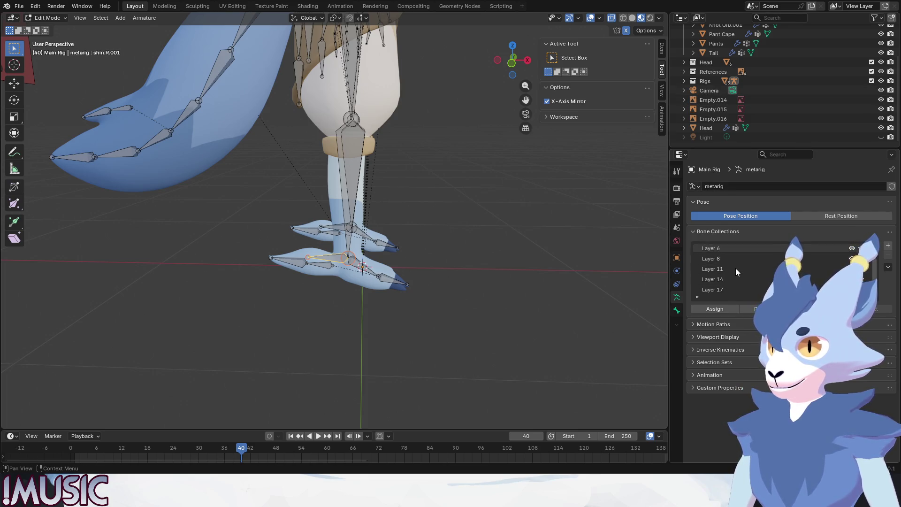
Step: Collapse the bone collections, transform and relations panels in the rig's properties
left_click(692, 231)
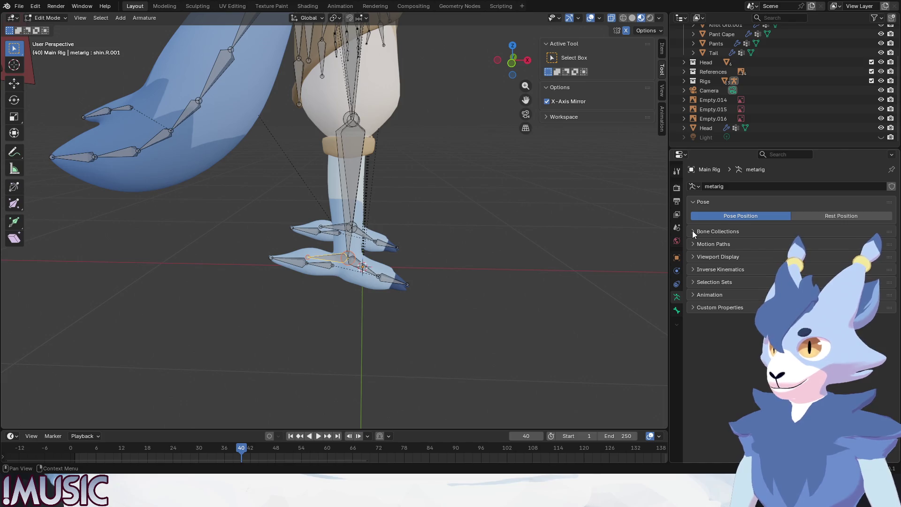
left_click(677, 257)
left_click(693, 202)
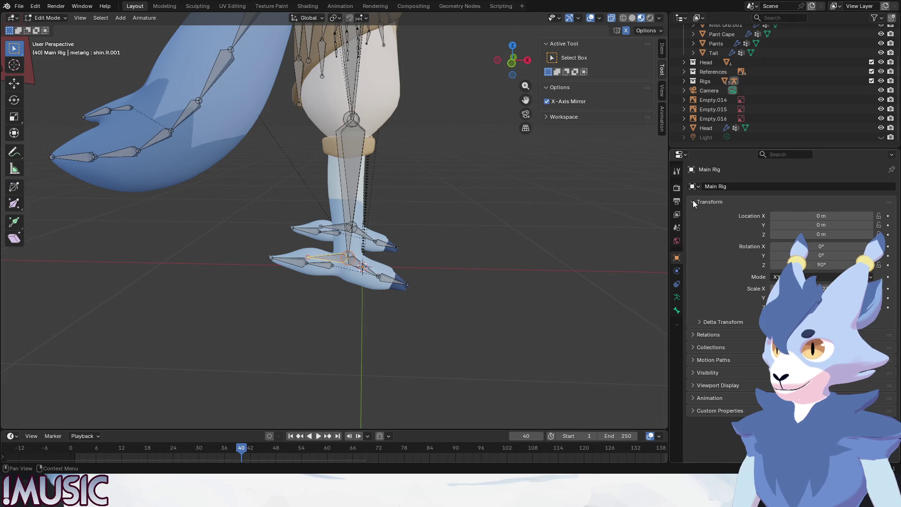
left_click(693, 335)
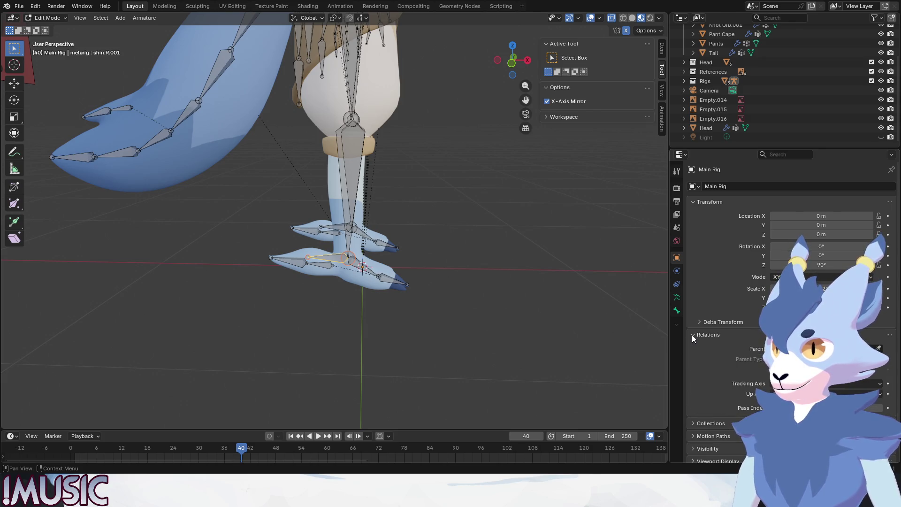
left_click(693, 335)
left_click(696, 202)
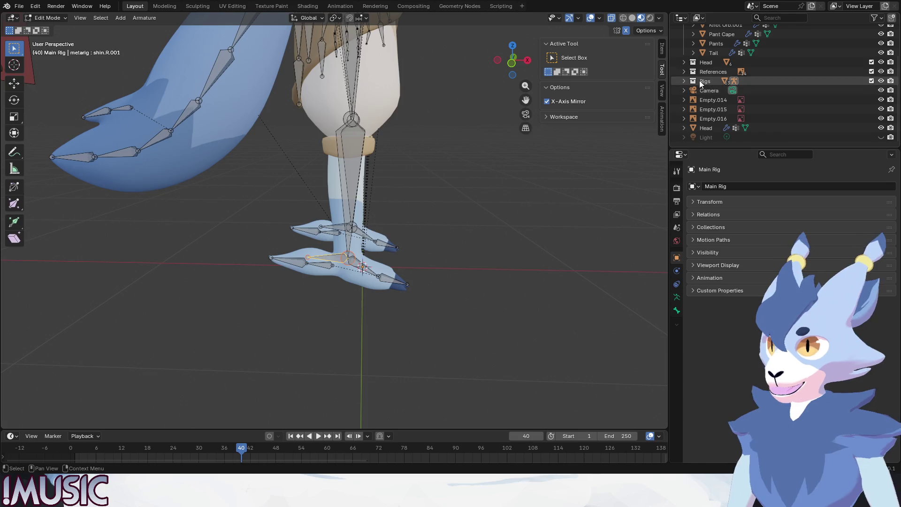
Step: Expand Rigs > Main Rig > metarig in the Outliner and select shin.R.001 under shin.R
left_click(684, 81)
left_click(702, 109, "shift")
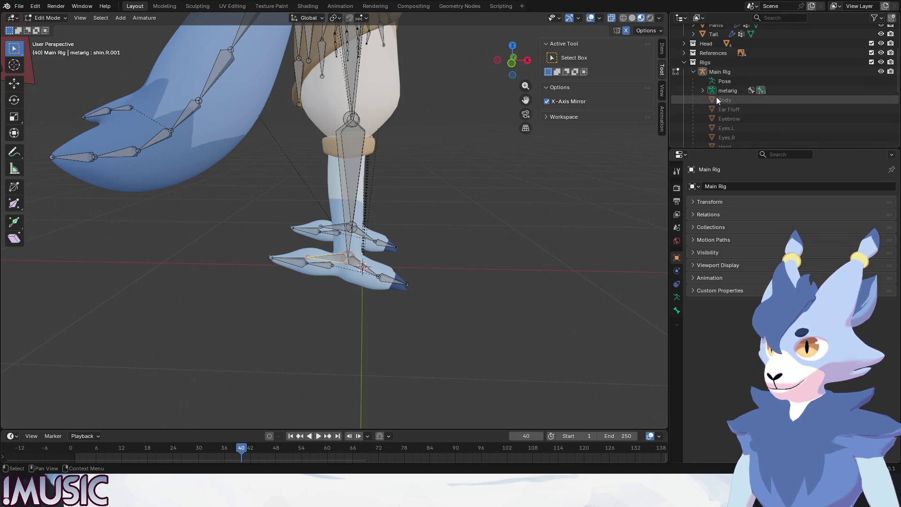
scroll(764, 103, "down", 10)
scroll(764, 103, "down", 5)
scroll(764, 103, "down", 5)
scroll(764, 103, "down", 5)
scroll(764, 103, "up", 2)
scroll(764, 103, "up", 2)
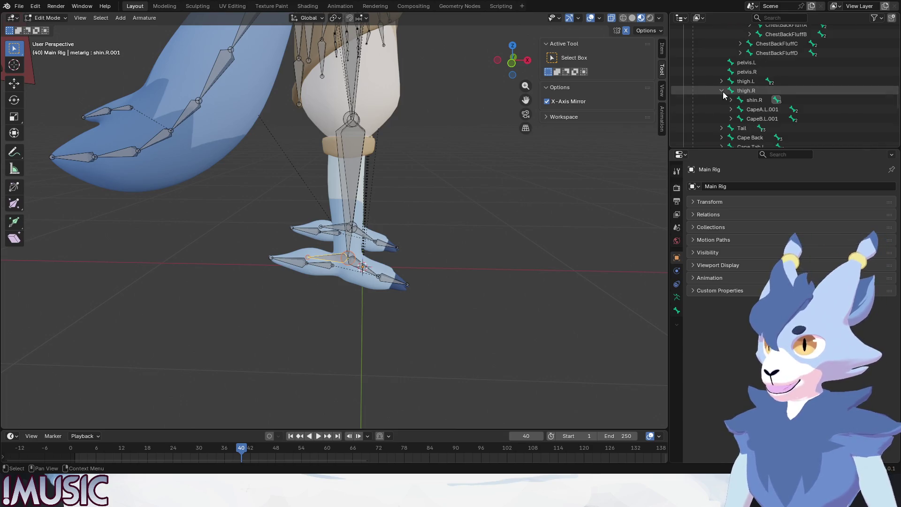
left_click(730, 100)
left_click(746, 119)
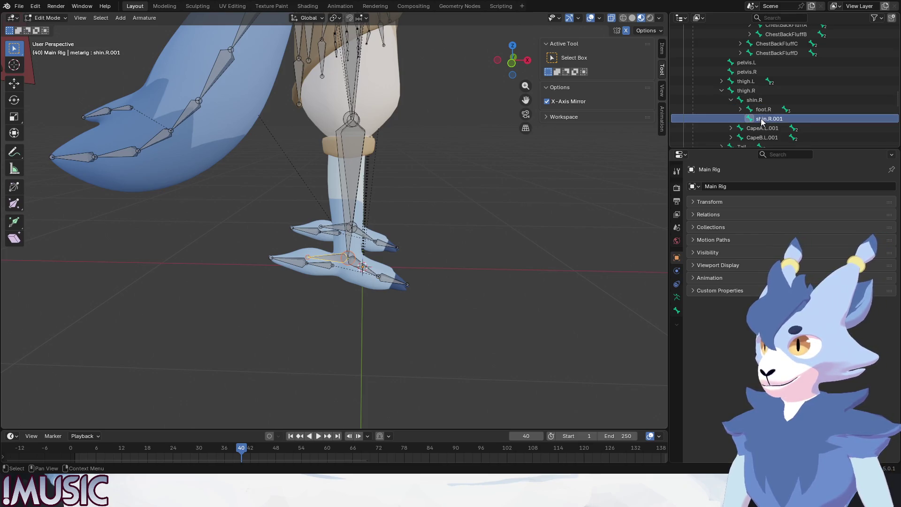
Step: Rename the shin.R.001 bone to foot.R_IK
double_click(776, 118)
scroll(774, 119, "down", 2)
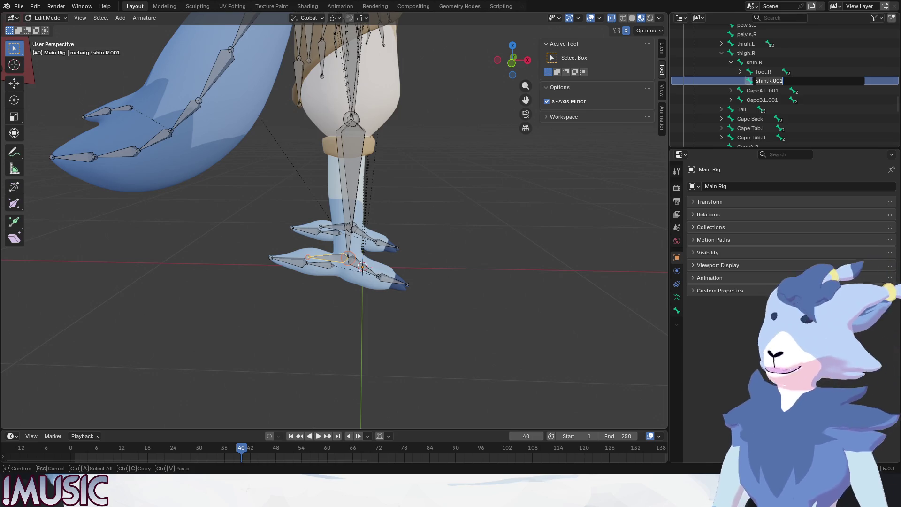
type("FO")
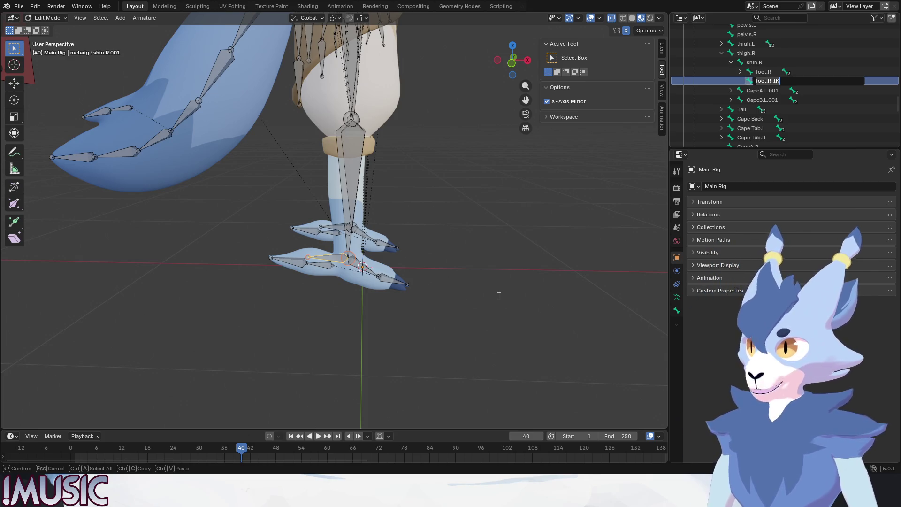
key("Return")
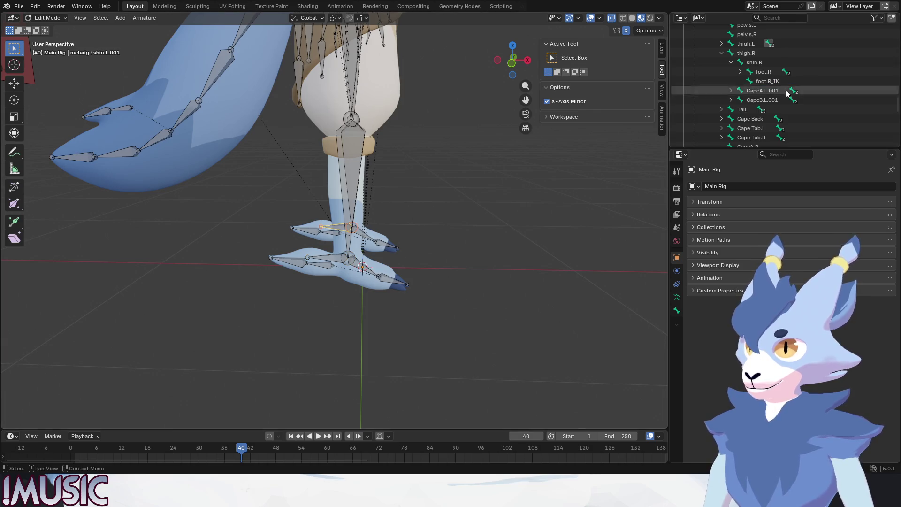
scroll(746, 113, "up", 4)
Step: Rename shin.L.001 to foot.L_IK by pasting foot.R_IK and changing R to L
left_click(721, 128)
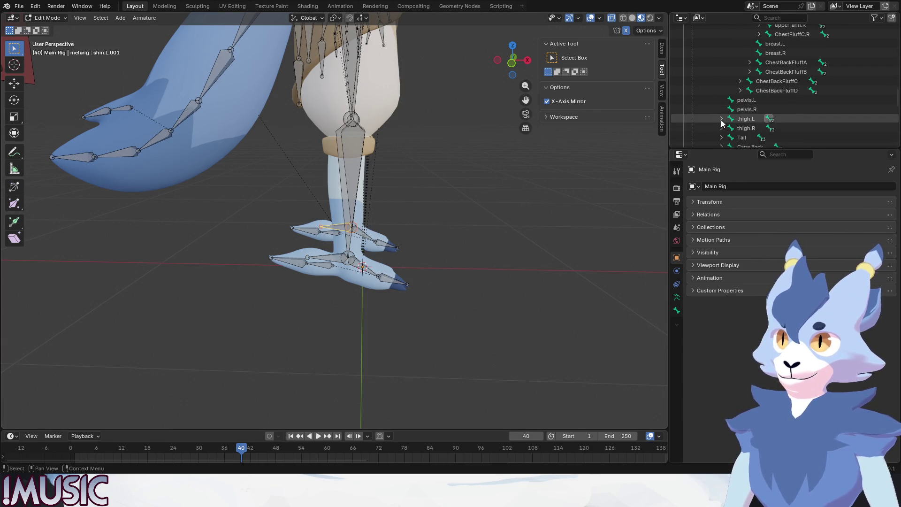
left_click(721, 118)
scroll(750, 113, "down", 2)
left_click(773, 111)
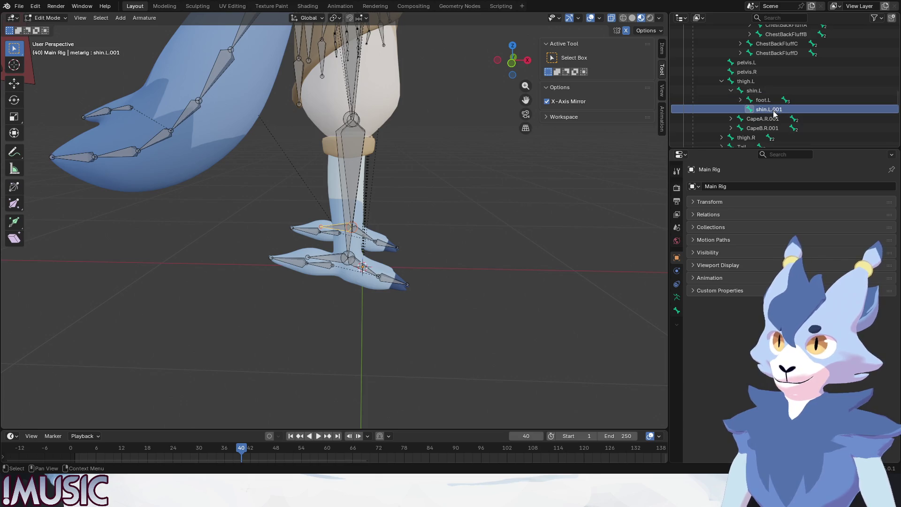
scroll(771, 111, "down", 2)
key("F2")
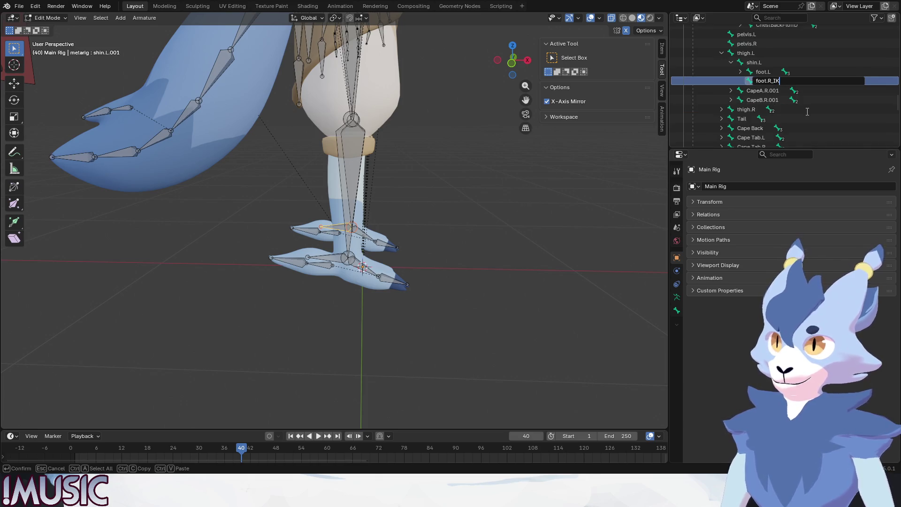
key("ctrl+v")
key("Left")
key("Left")
key("Left")
key("BackSpace")
type("L")
key("Return")
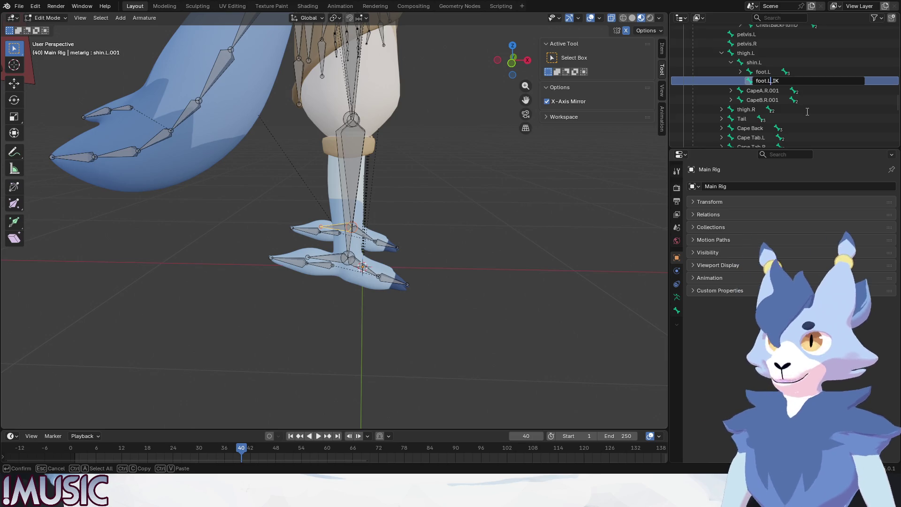
Step: Make foot.R_IK the active bone and return the rig to Object Mode
left_click(572, 219)
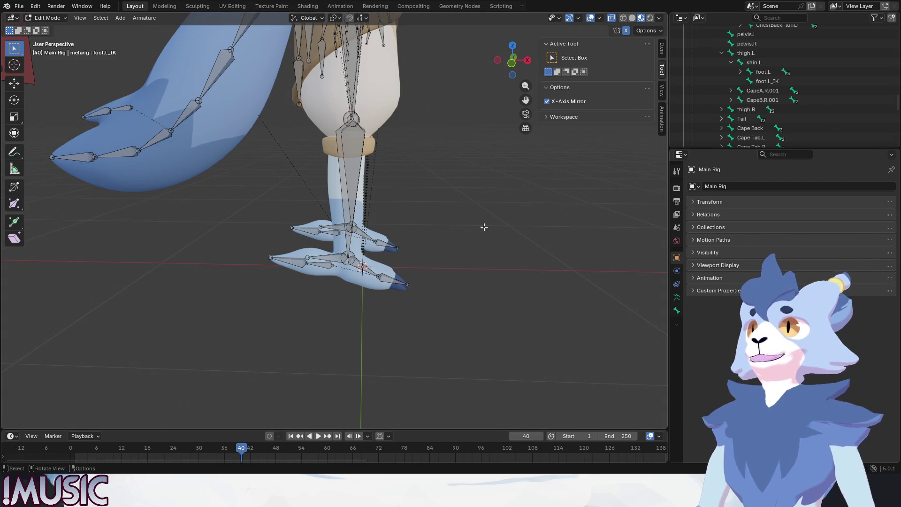
left_click(342, 277)
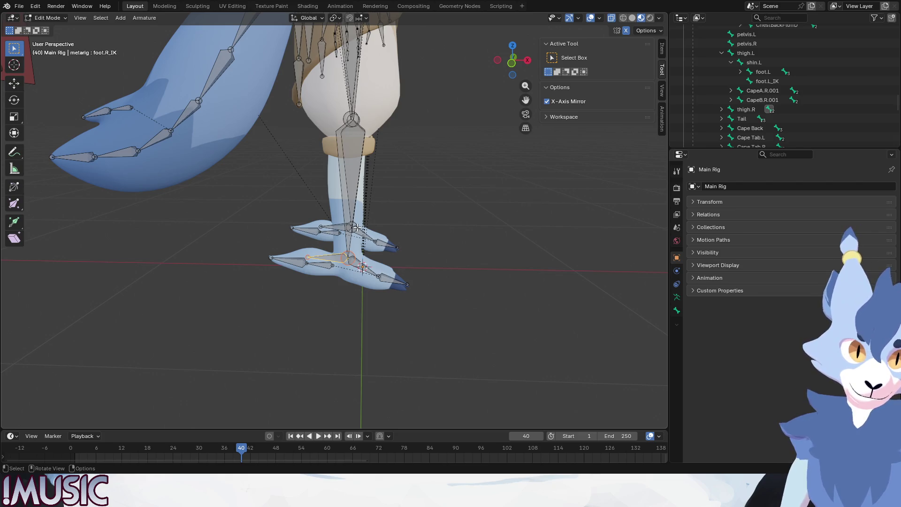
left_click(46, 18)
left_click(33, 28)
left_click(19, 6)
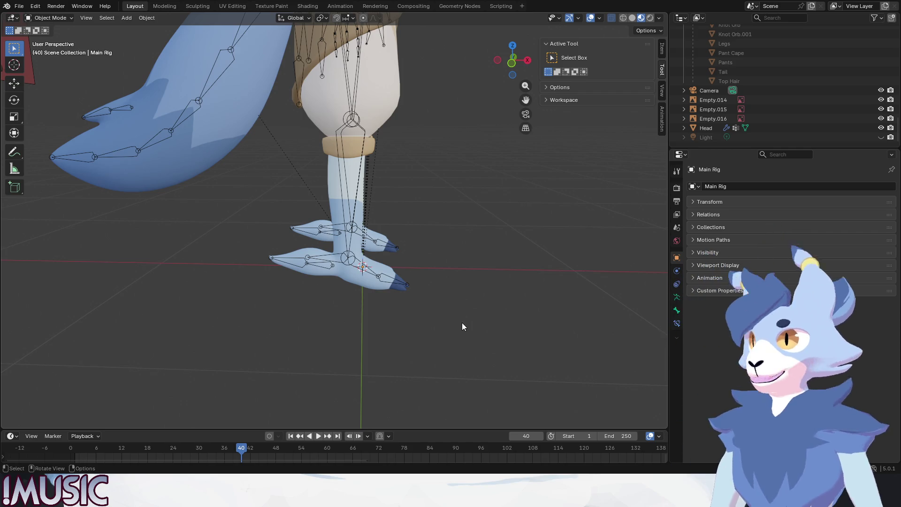
Step: Save the file, enter Pose Mode and show the Bone Constraints properties
key("ctrl+s")
key("ctrl+Tab")
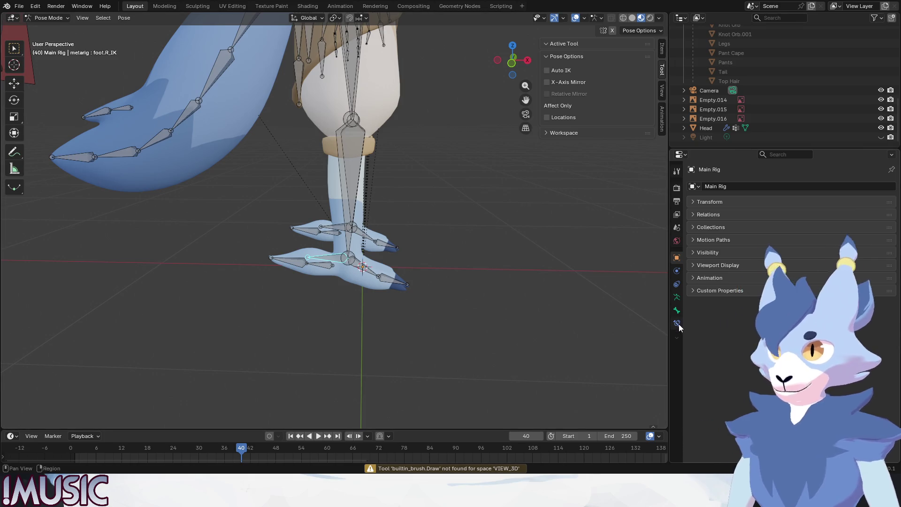
left_click(676, 323)
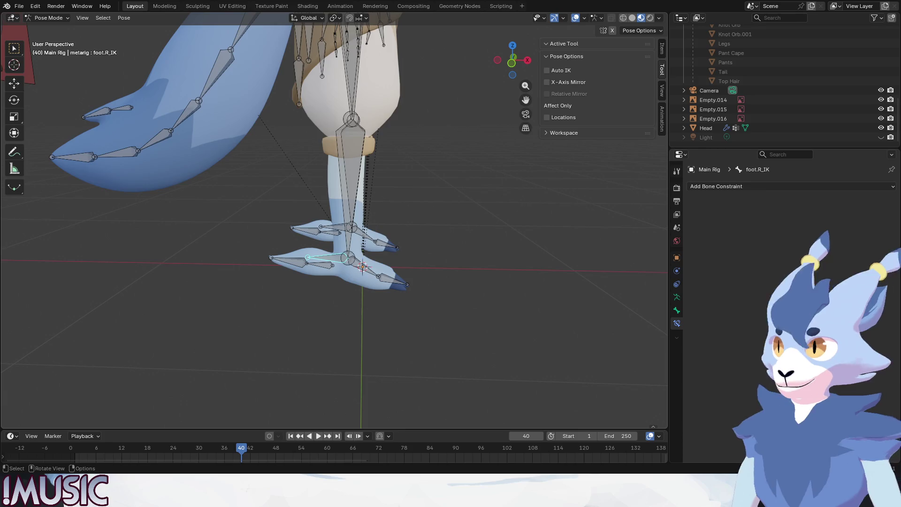
Step: Add an Inverse Kinematics constraint to the shin.R bone
left_click(350, 164)
middle_click_drag(351, 164, 334, 197)
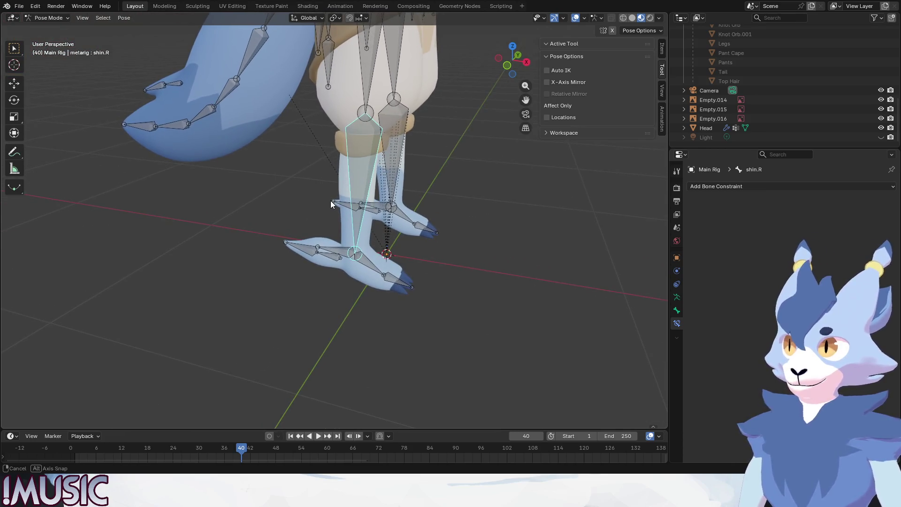
left_click(722, 187)
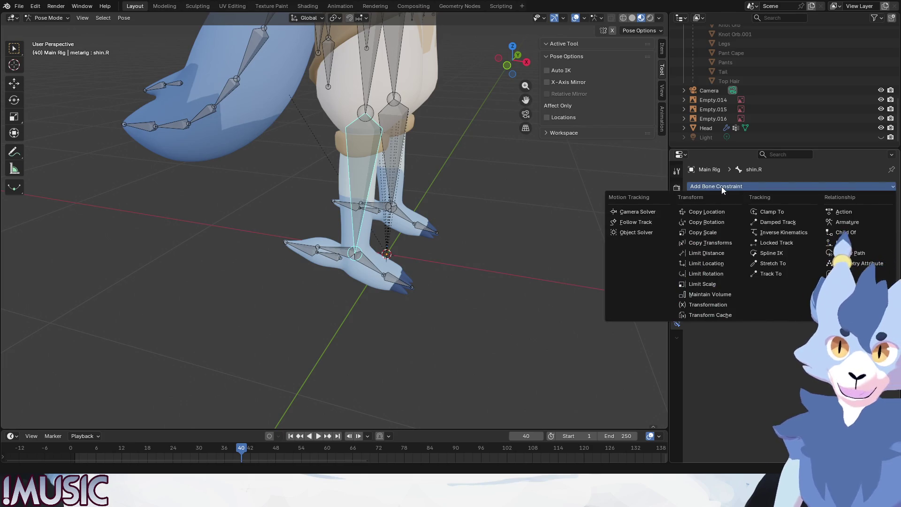
left_click(763, 233)
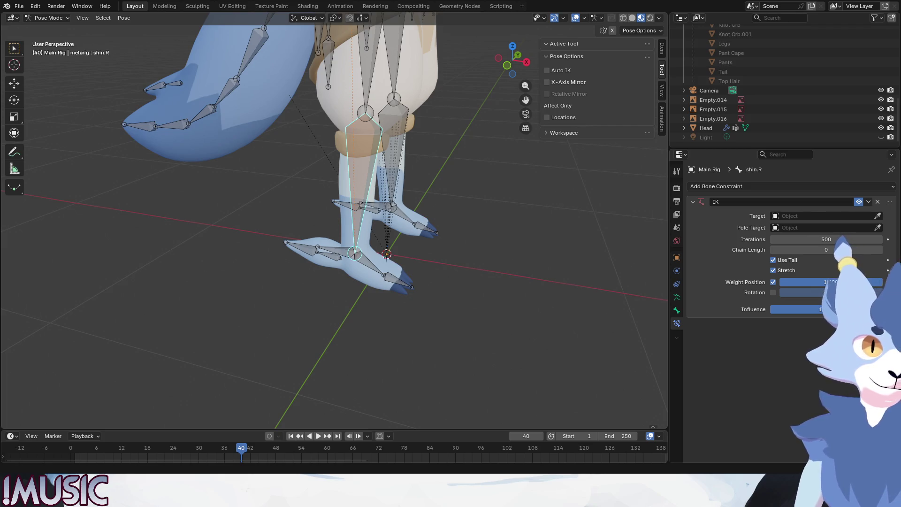
left_click(823, 216)
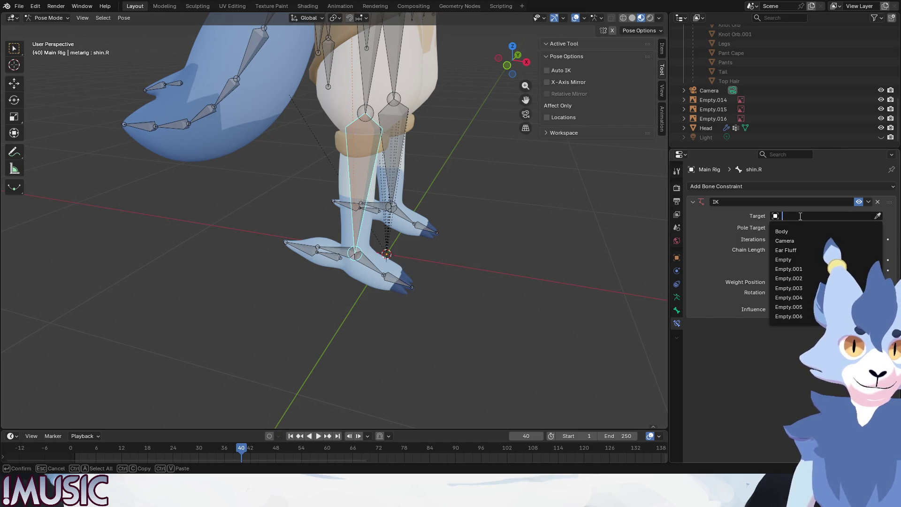
Step: Set the shin.R IK target to Main Rig's foot.R_IK bone, then select foot.R_IK
scroll(795, 262, "up", 5)
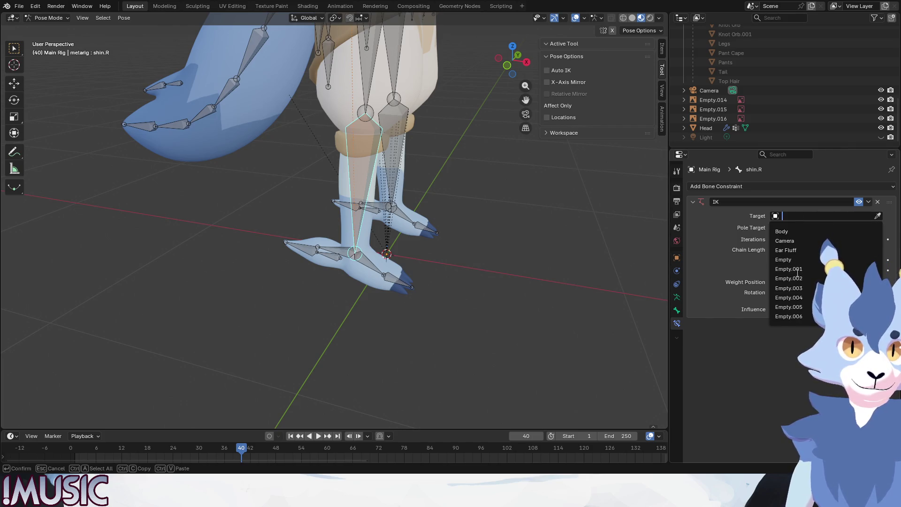
scroll(793, 244, "down", 2)
scroll(803, 263, "down", 4)
scroll(812, 279, "down", 4)
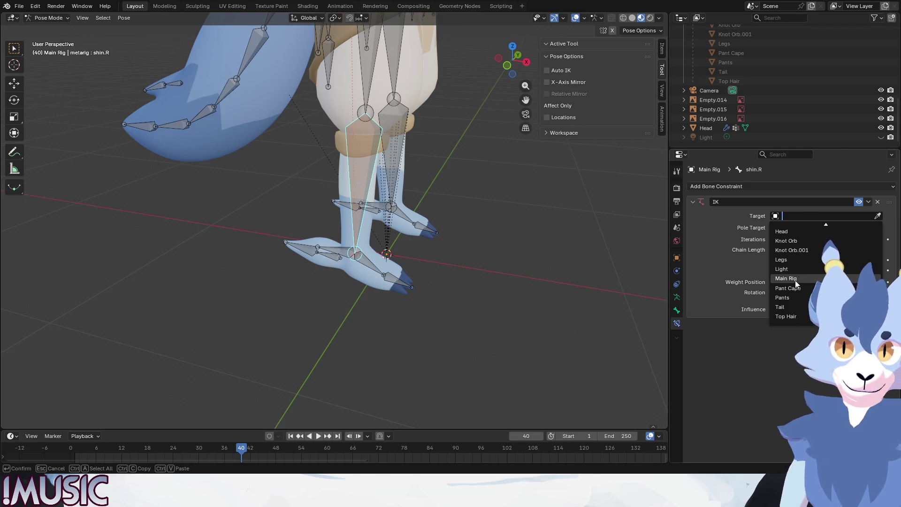
left_click(795, 279)
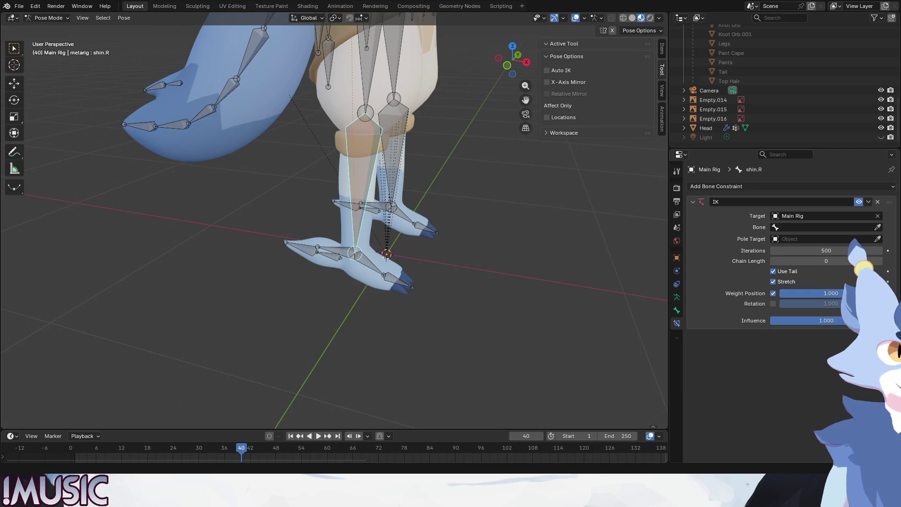
left_click(787, 227)
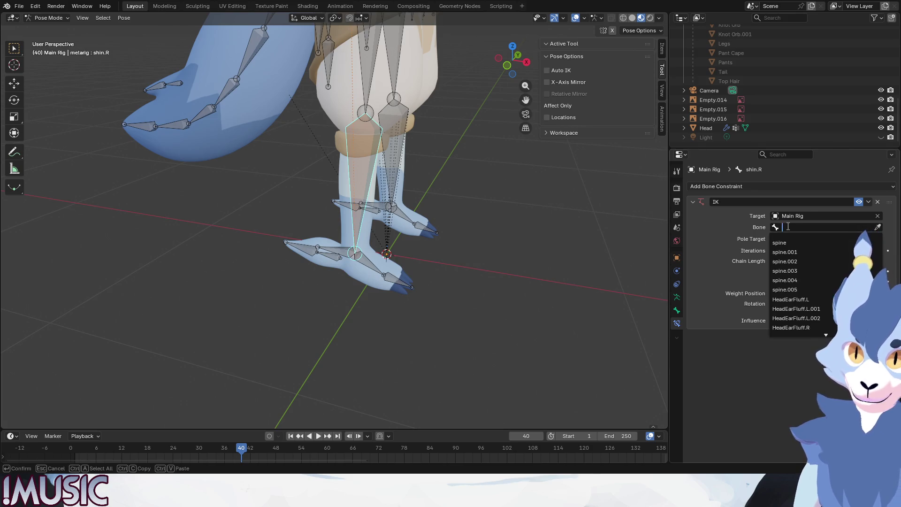
type("IK")
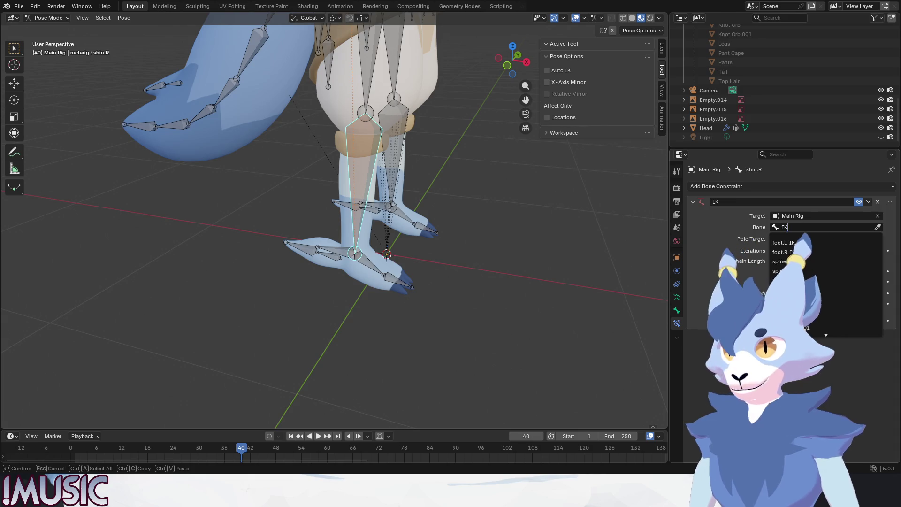
left_click(795, 252)
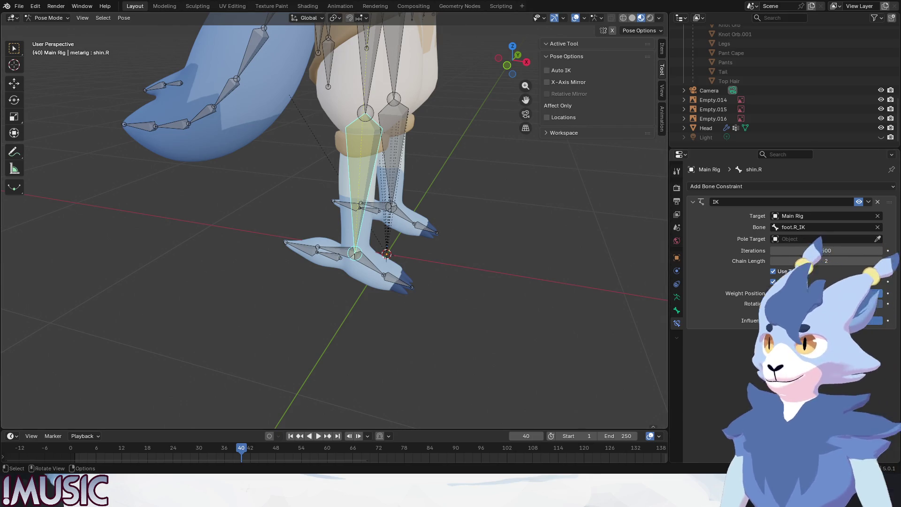
left_click(340, 252)
key("r")
key("z")
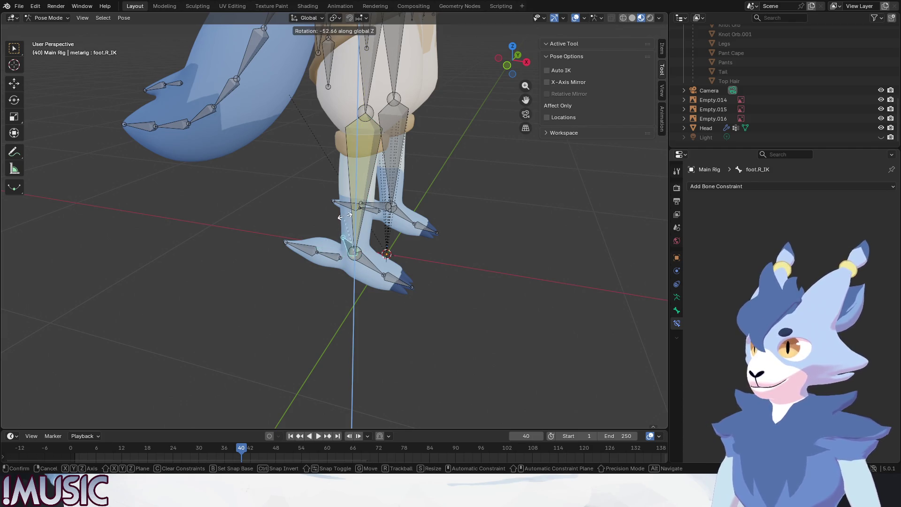
left_click(295, 314)
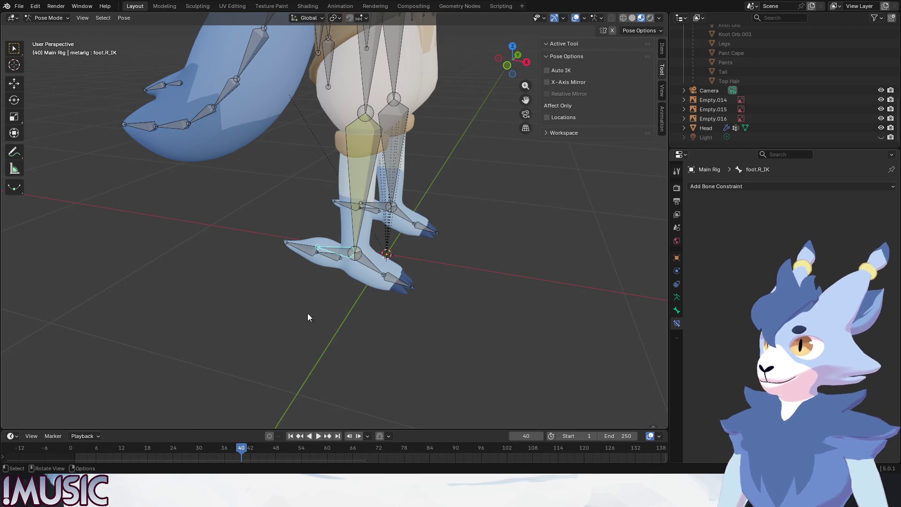
key("g")
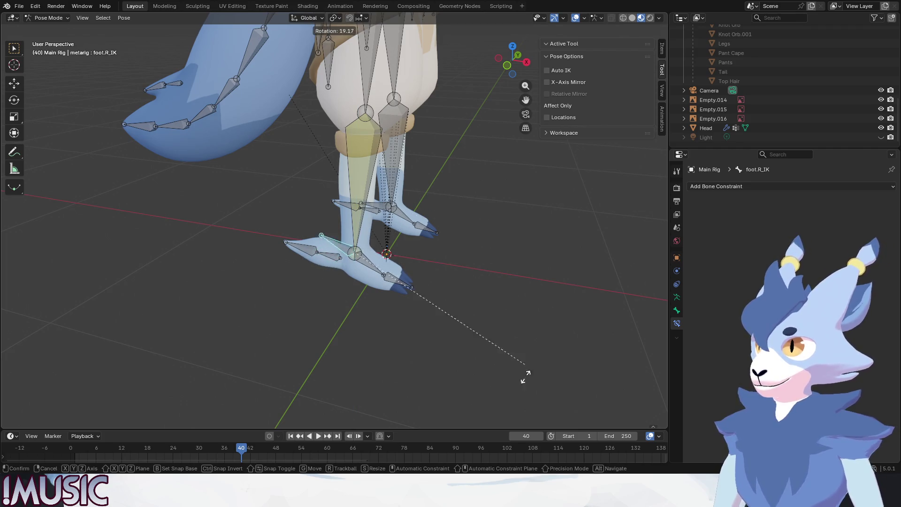
left_click(483, 408)
key("ctrl+z")
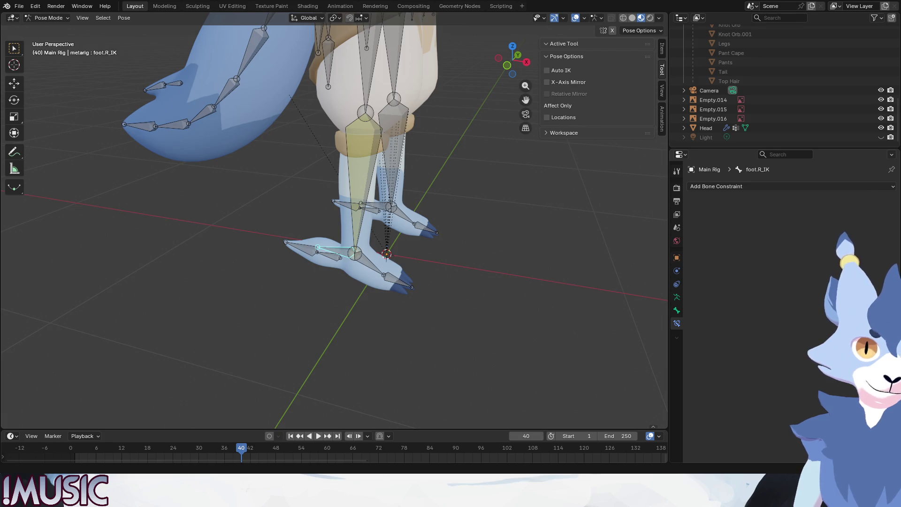
left_click(455, 274)
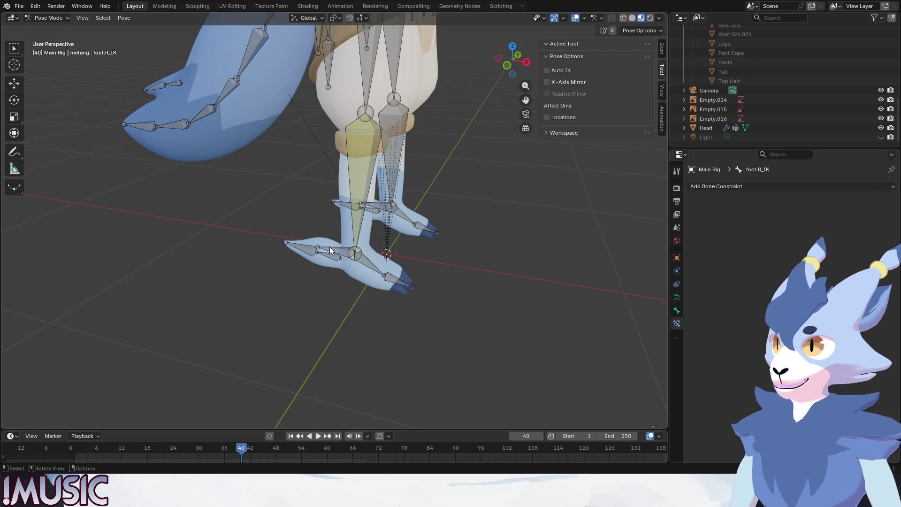
key("alt+p")
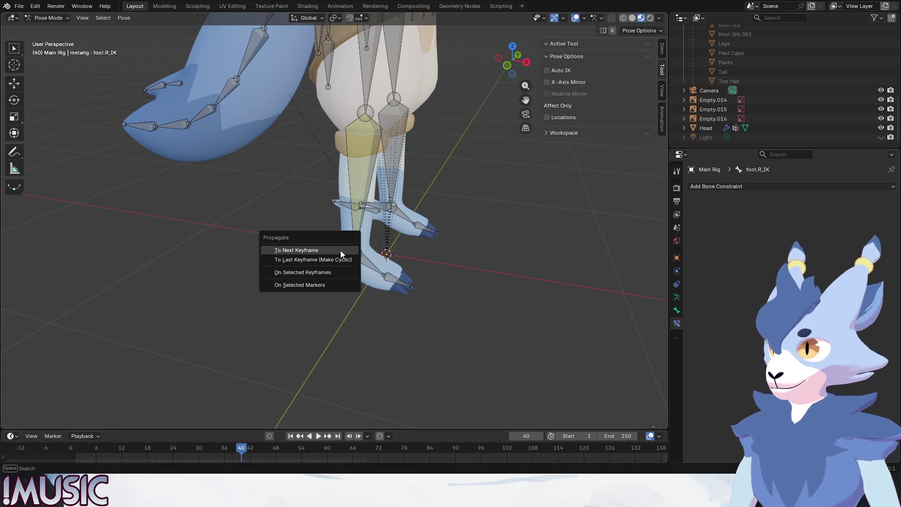
Step: Switch the rig to Edit Mode and clear the parent of foot.R_IK
left_click(47, 18)
left_click(44, 39)
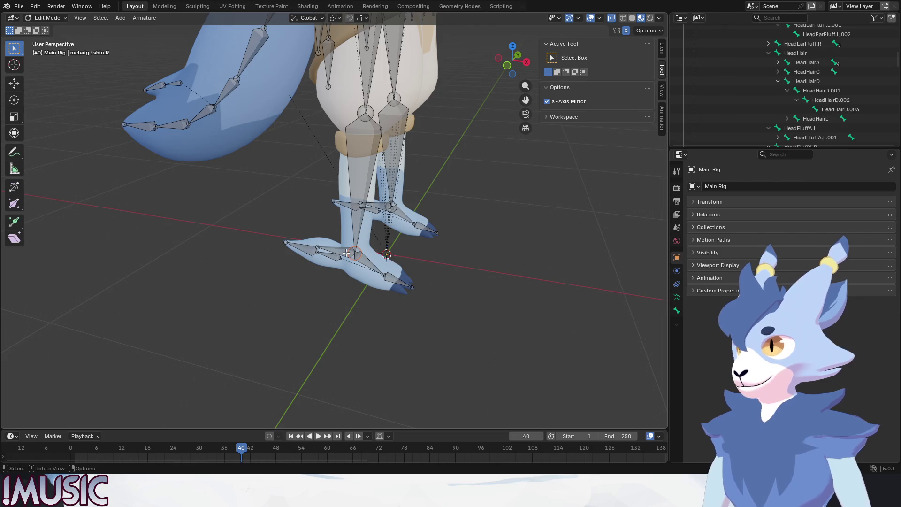
key("alt+p")
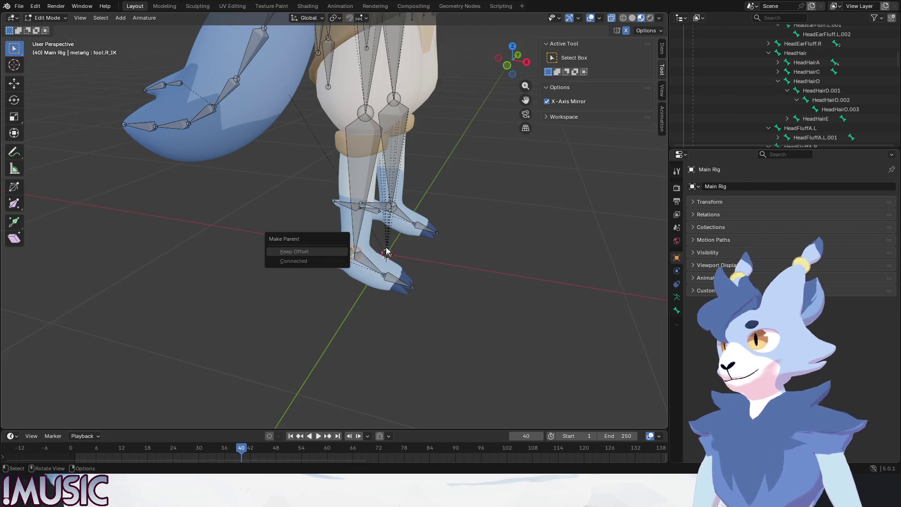
key("alt+p")
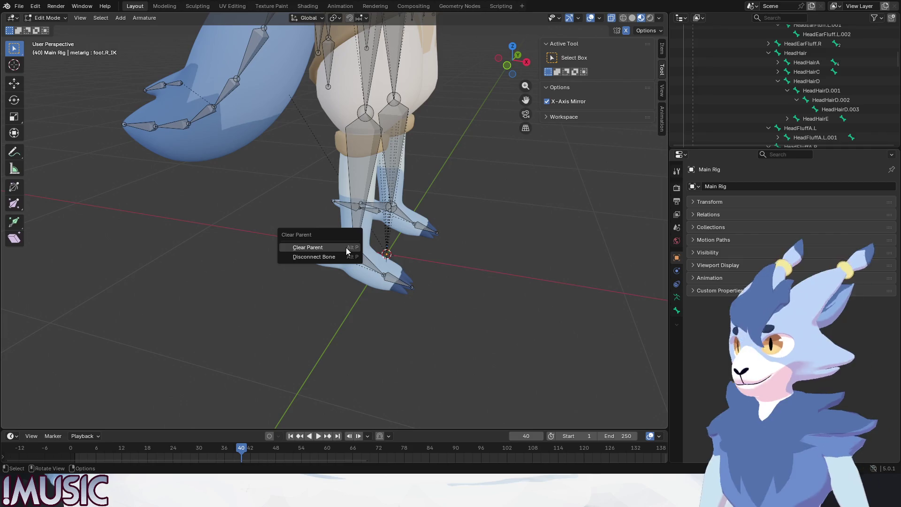
left_click(345, 246)
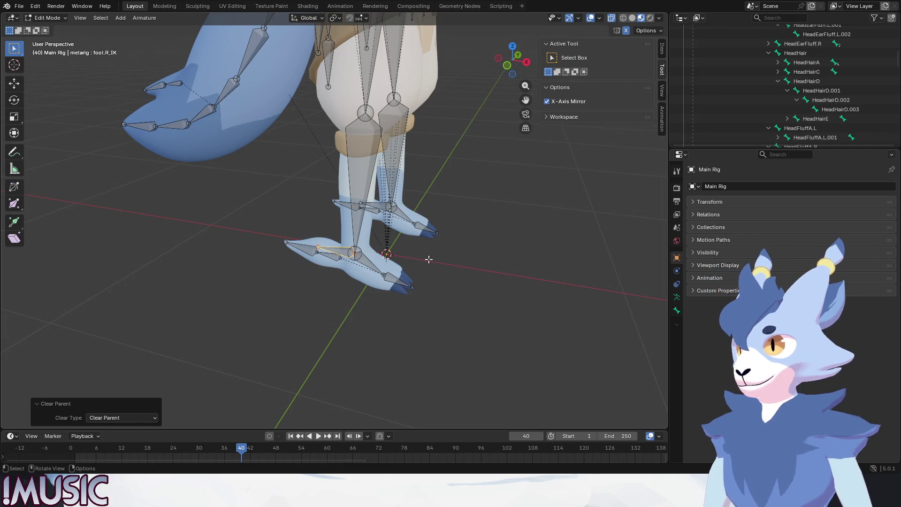
Step: Select shin.R, return the rig to Pose Mode, and select foot.R_IK
scroll(398, 260, "up", 5)
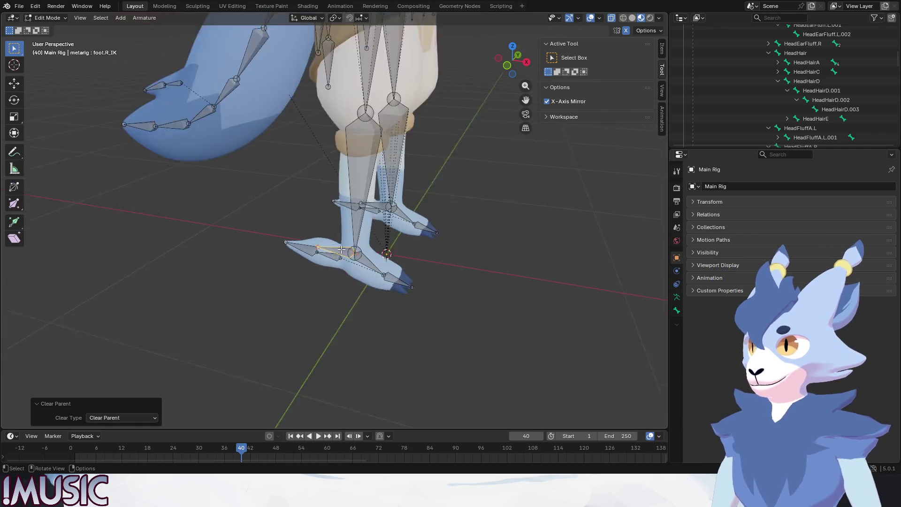
left_click(526, 319)
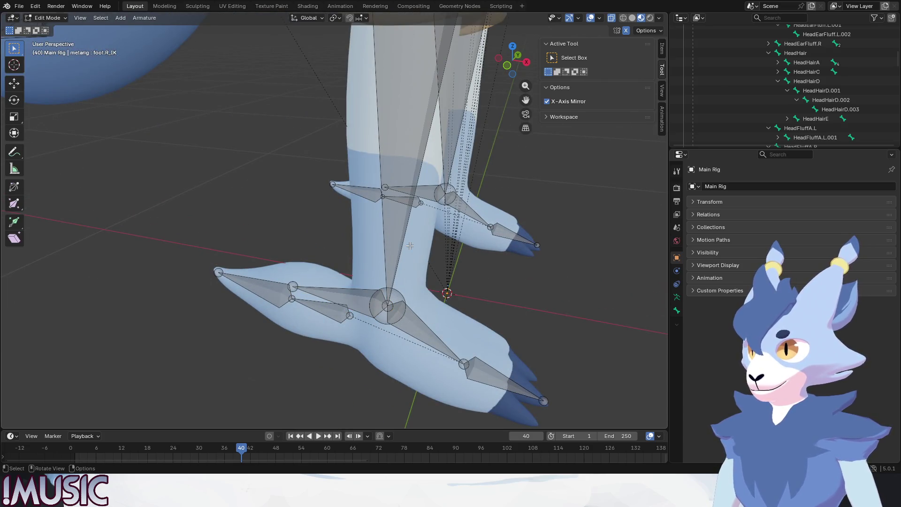
left_click(348, 299)
scroll(348, 299, "down", 3)
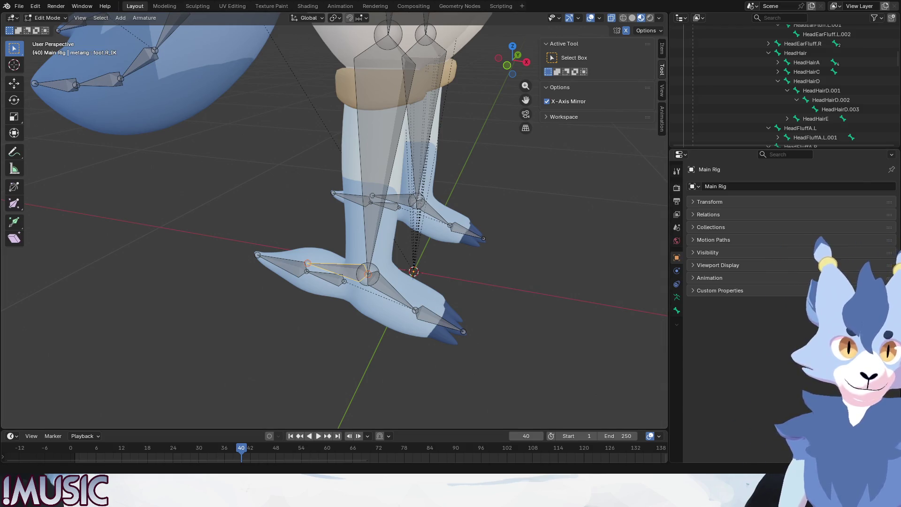
left_click(380, 150)
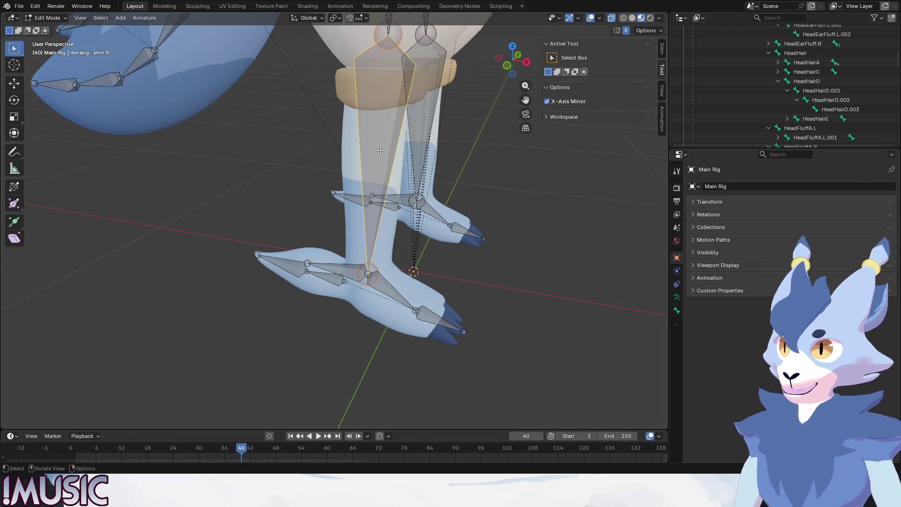
left_click(47, 18)
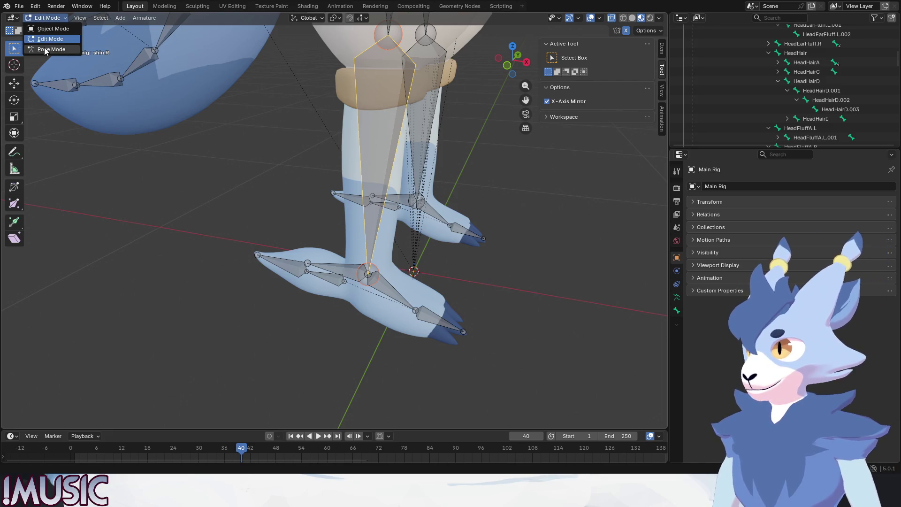
left_click(45, 48)
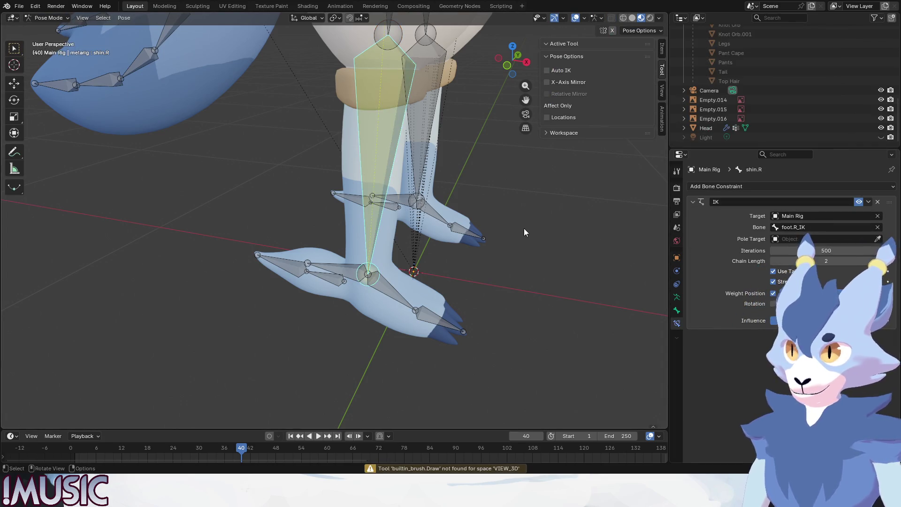
left_click(344, 260)
key("g")
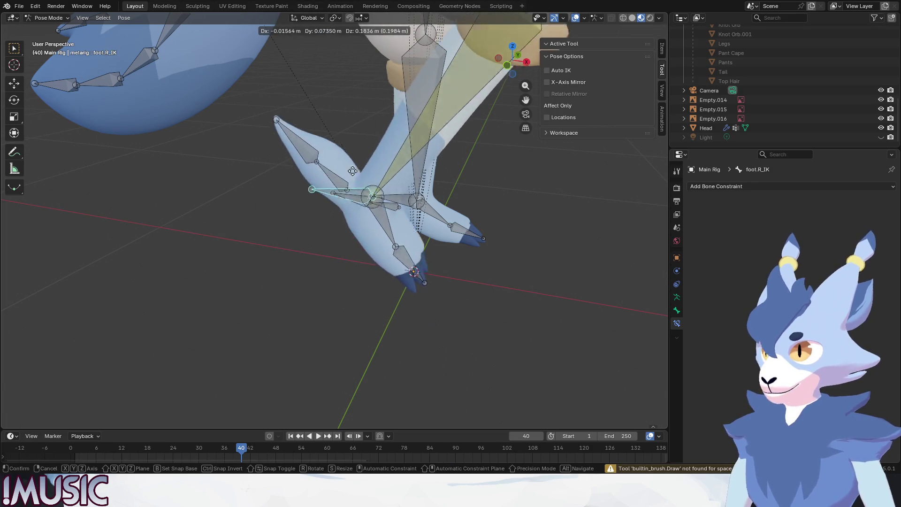
left_click(448, 187)
middle_click_drag(451, 188, 446, 206)
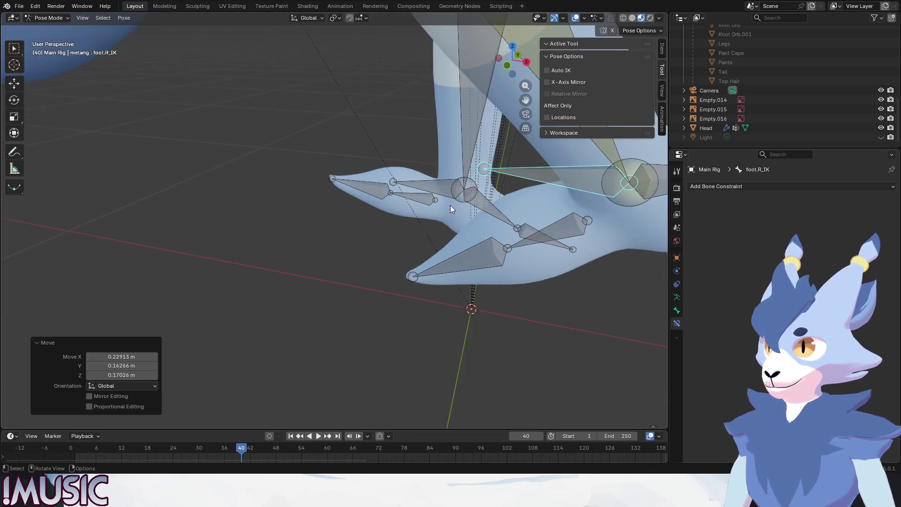
scroll(408, 207, "down", 5)
key("KP_1")
scroll(375, 216, "up", 5)
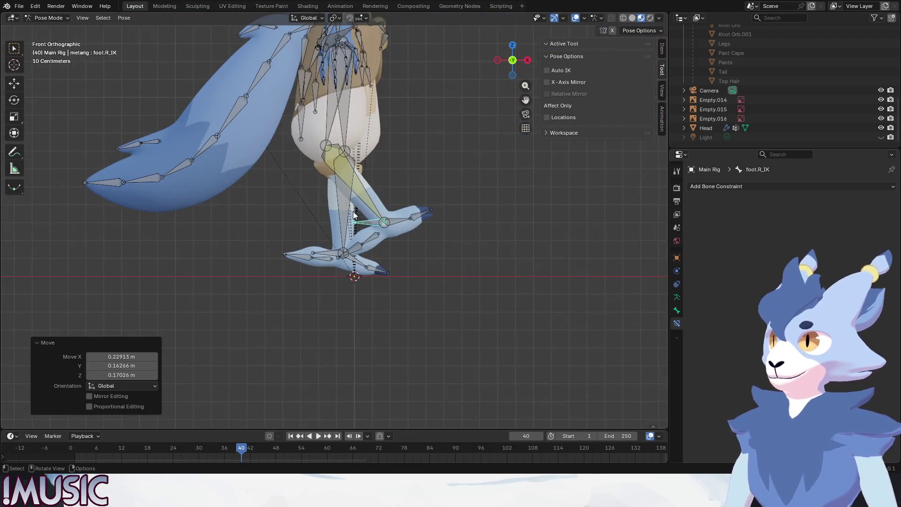
key("g")
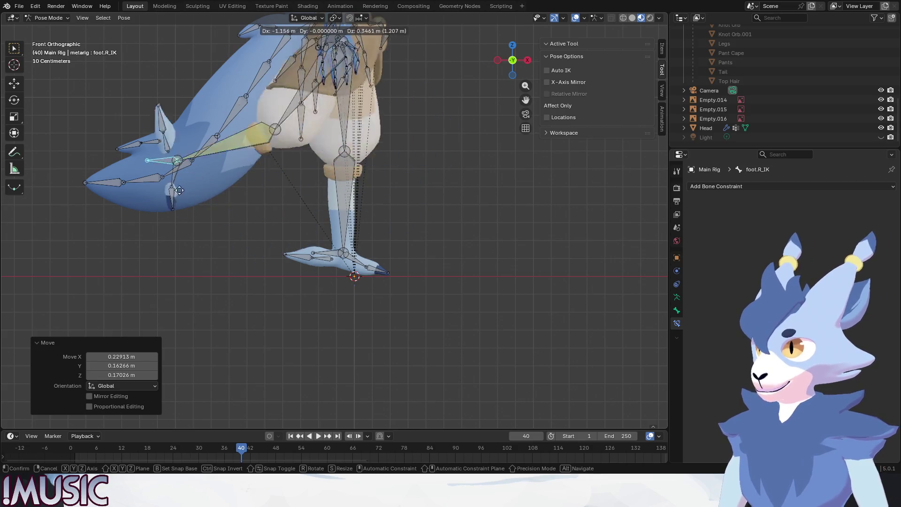
key("Escape")
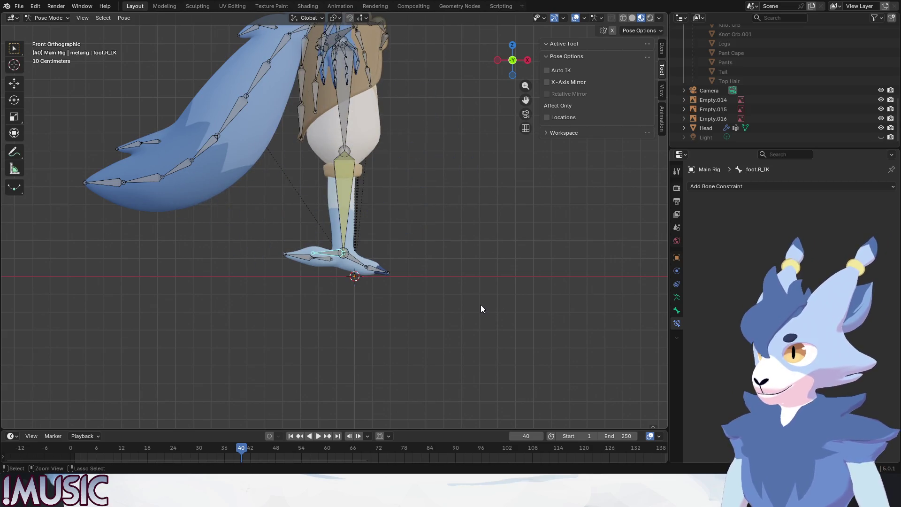
key("g")
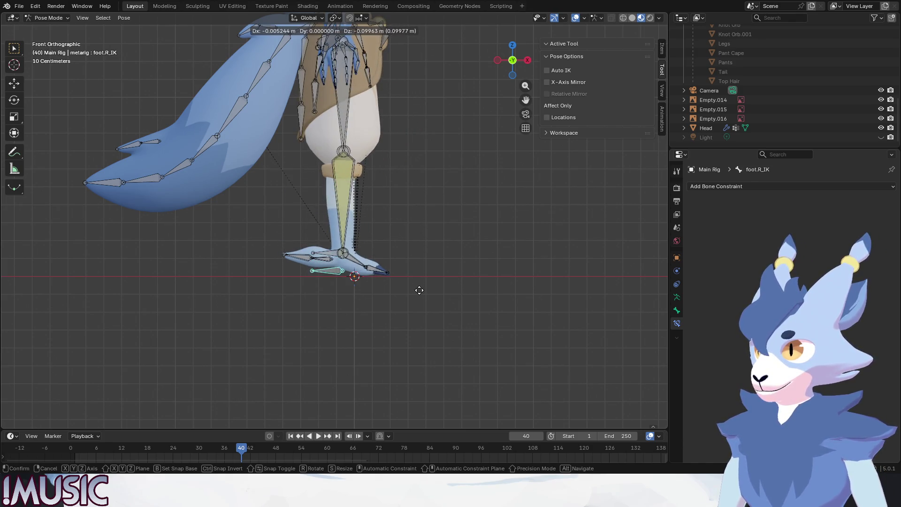
key("Escape")
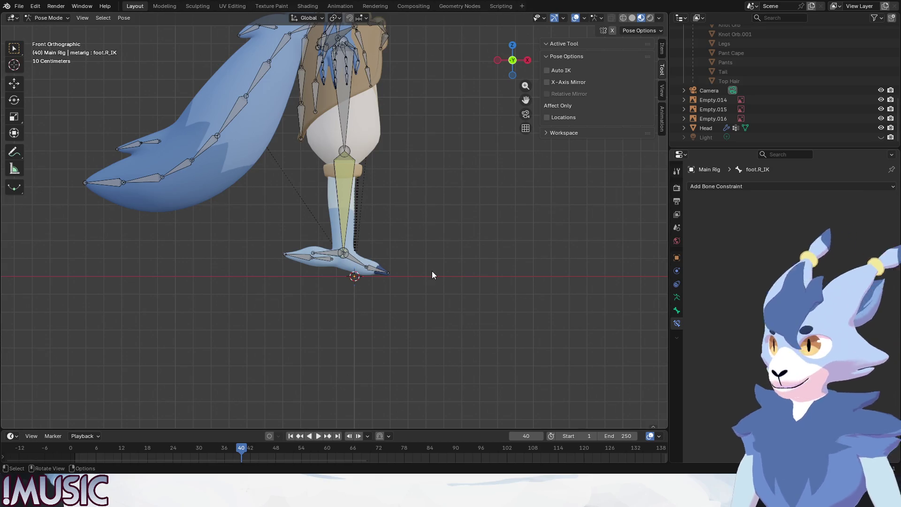
scroll(432, 271, "up", 4)
mouse_move(367, 269)
middle_mouse_down()
mouse_move(383, 288)
mouse_move(306, 269)
middle_mouse_up()
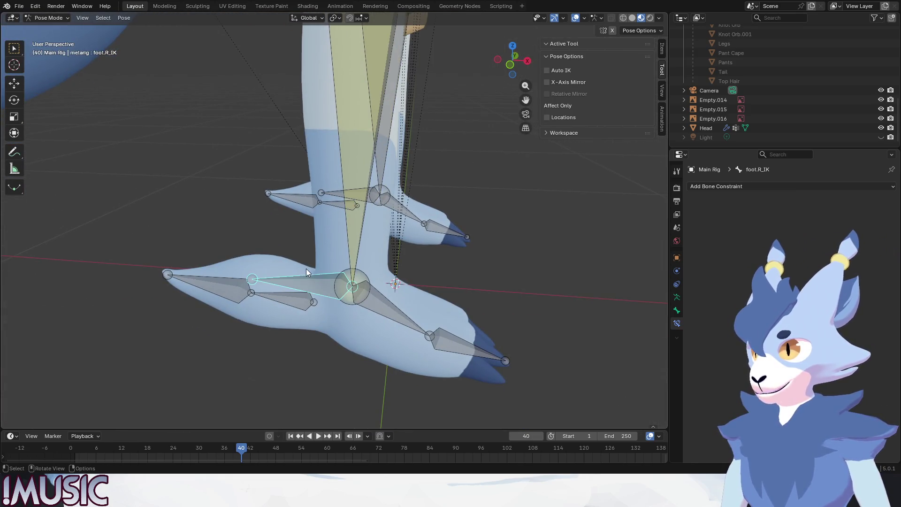
Step: Enter Edit Mode, select foot.R_IK and clear its parent
key("Tab")
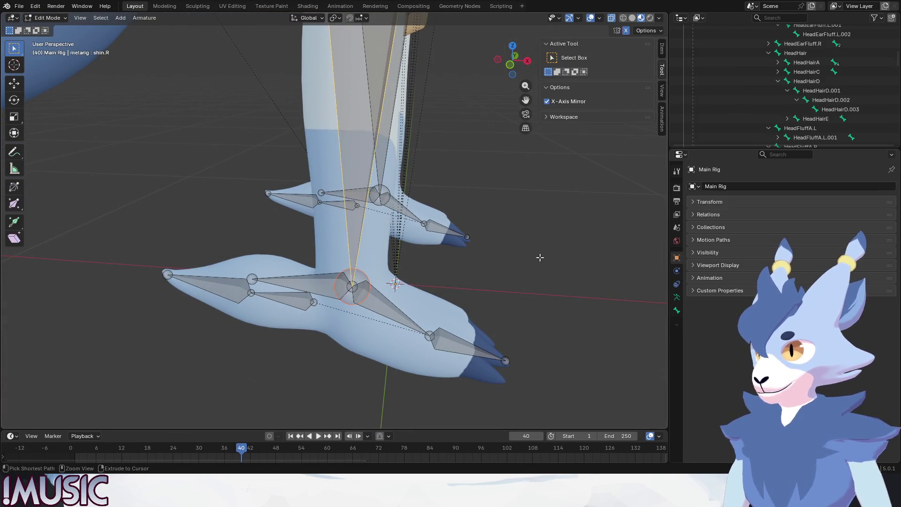
key("ctrl+z")
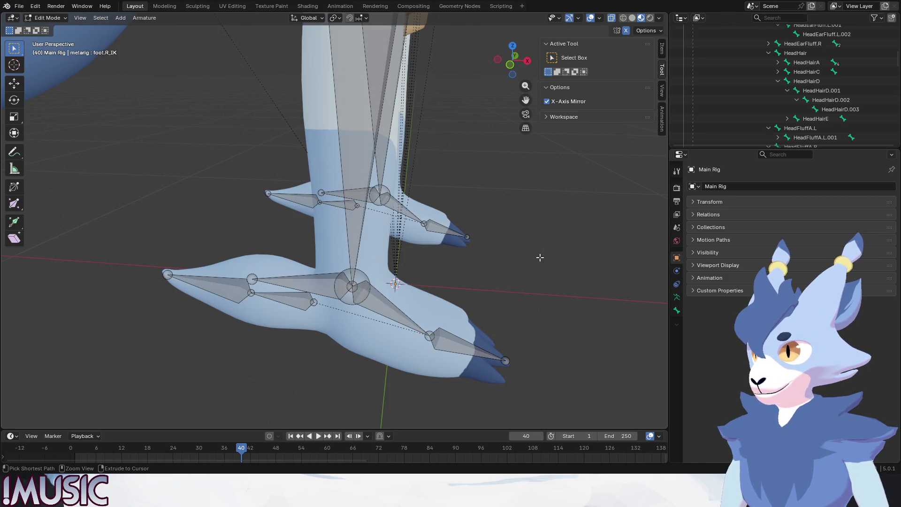
left_click(321, 282)
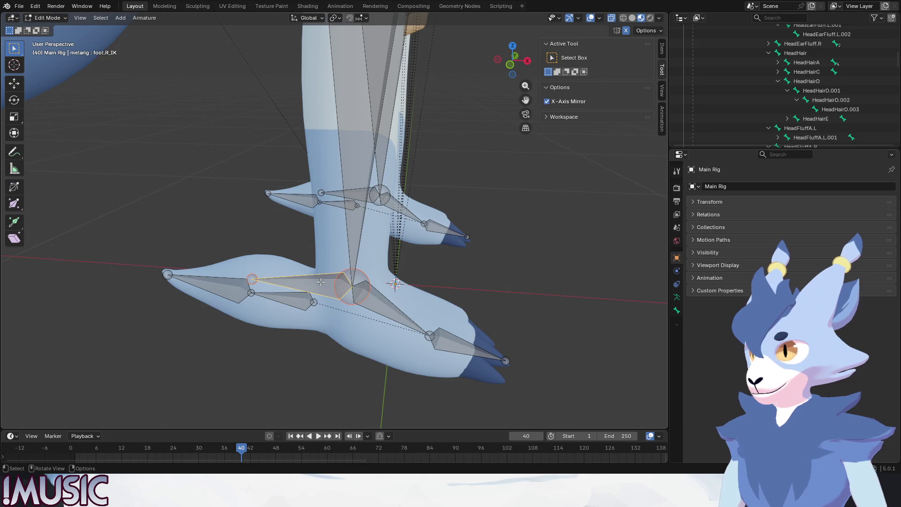
key("alt+p")
left_click(479, 261)
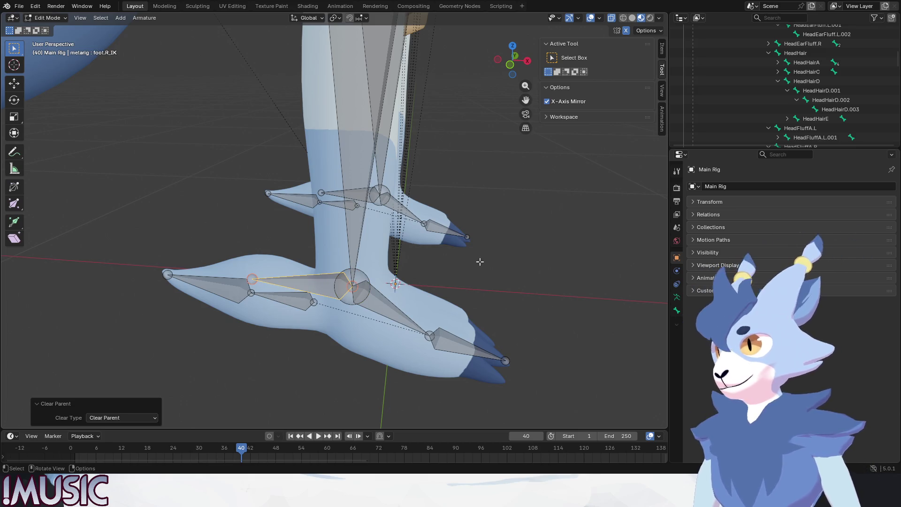
Step: Test-move foot.R_IK, undo the move, and select shin.R
left_click(523, 261)
left_click(329, 276)
key("g")
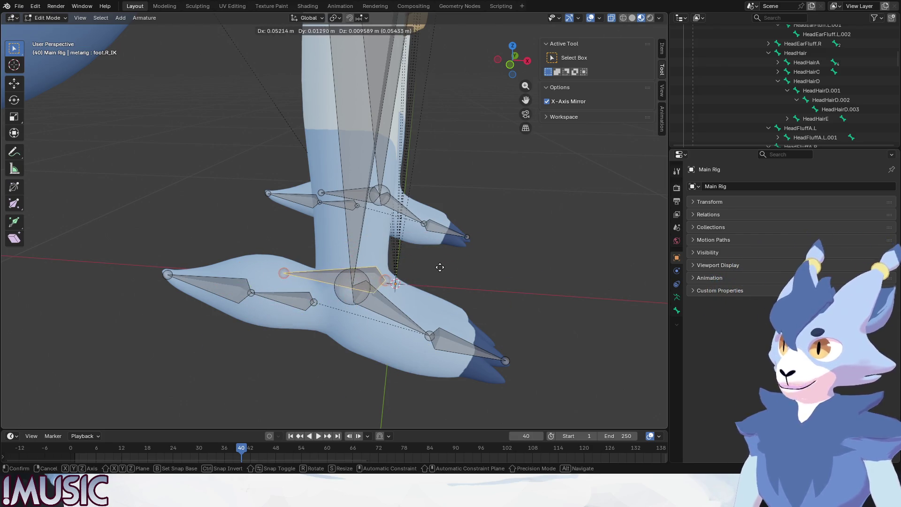
left_click(451, 274)
key("ctrl+z")
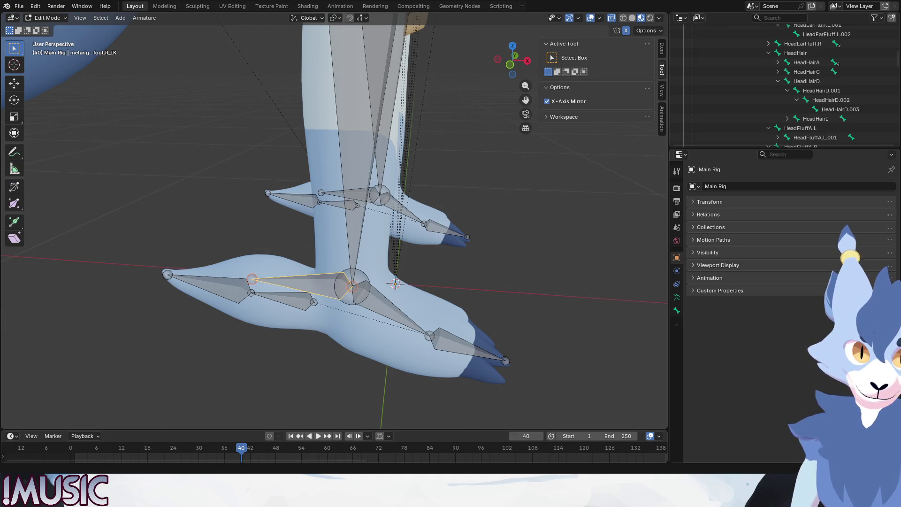
left_click(304, 291)
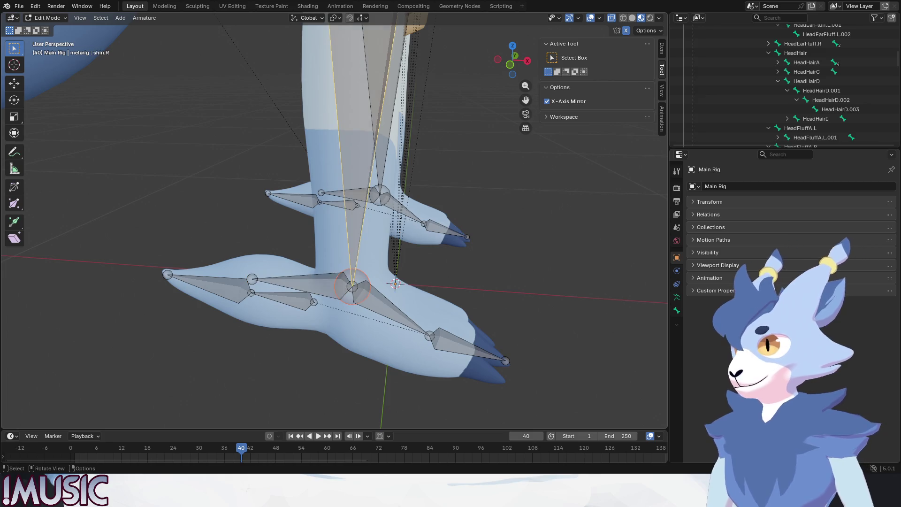
Step: Try parenting shin.R to foot.R_IK as connected, then undo it
left_click(362, 234, "shift")
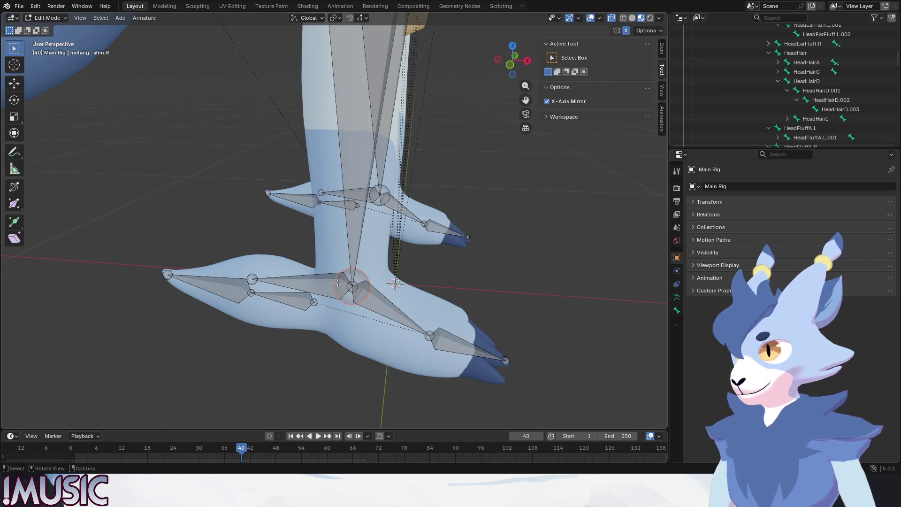
left_click(361, 234, "shift")
left_click(466, 237)
left_click(311, 272, "shift")
key("ctrl+p")
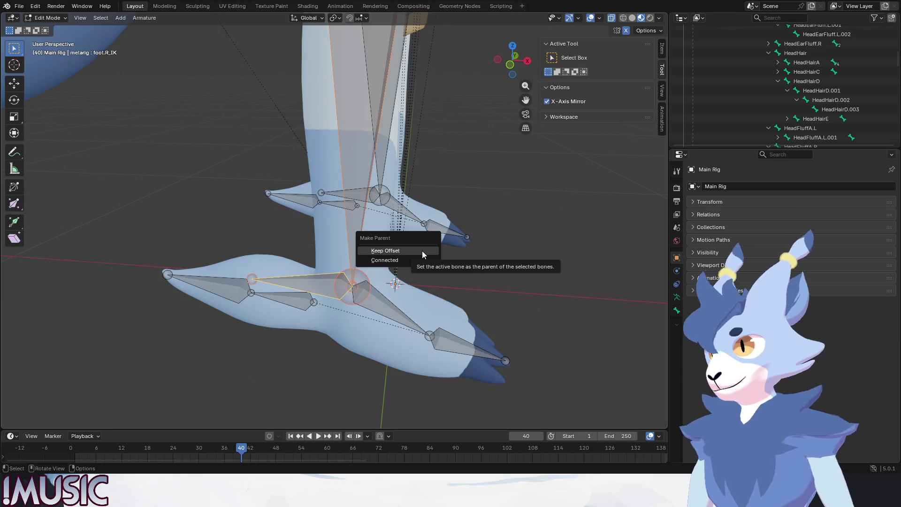
left_click(406, 261)
key("ctrl+z")
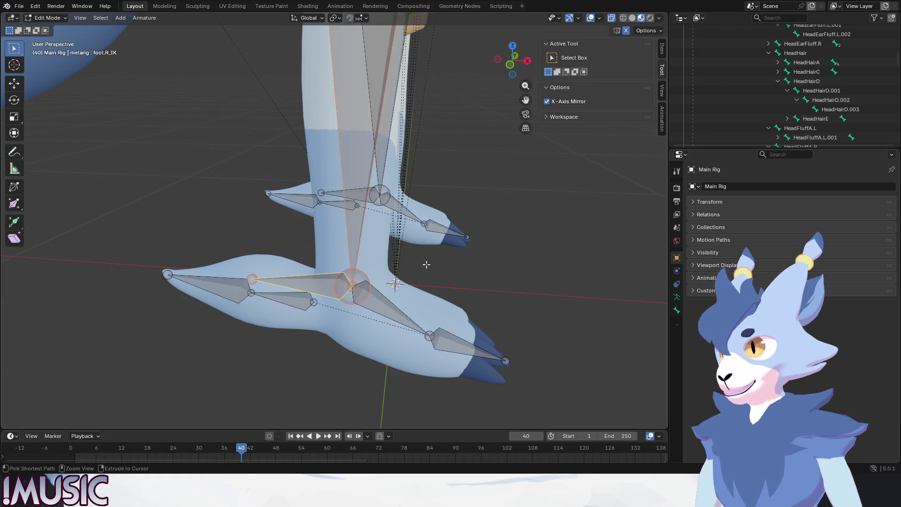
Step: Parent foot.R_IK to shin.R as a connected child and deselect all bones
left_click(361, 240, "shift")
key("ctrl+p")
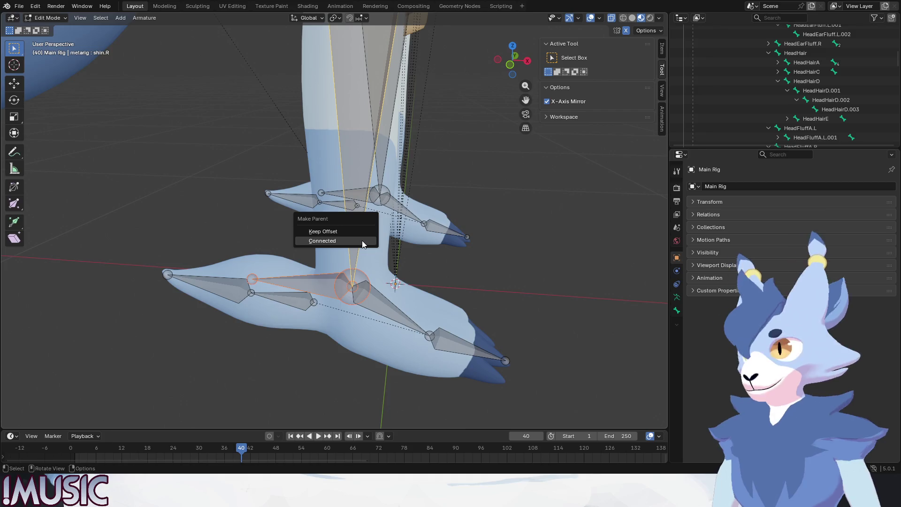
left_click(361, 240)
key("alt+a")
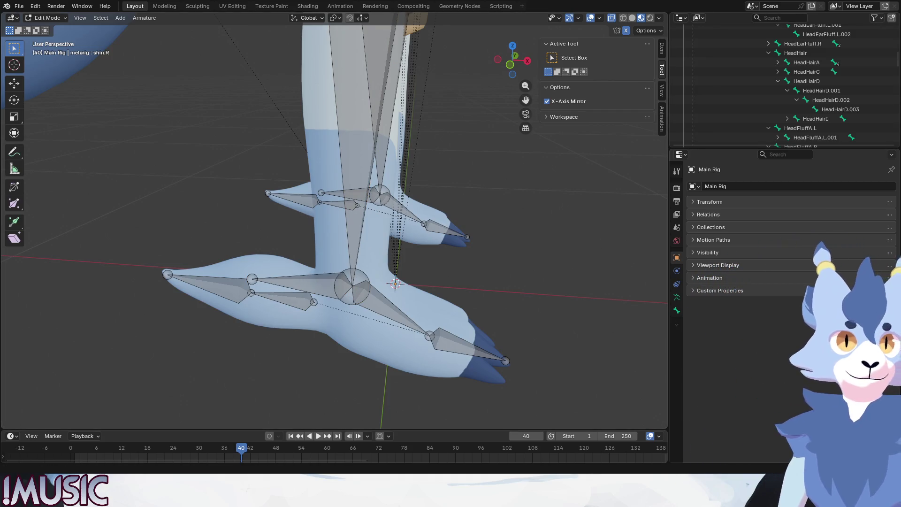
Step: Select foot.R_IK, switch to Object Mode, and select the Legs mesh
left_click(297, 277)
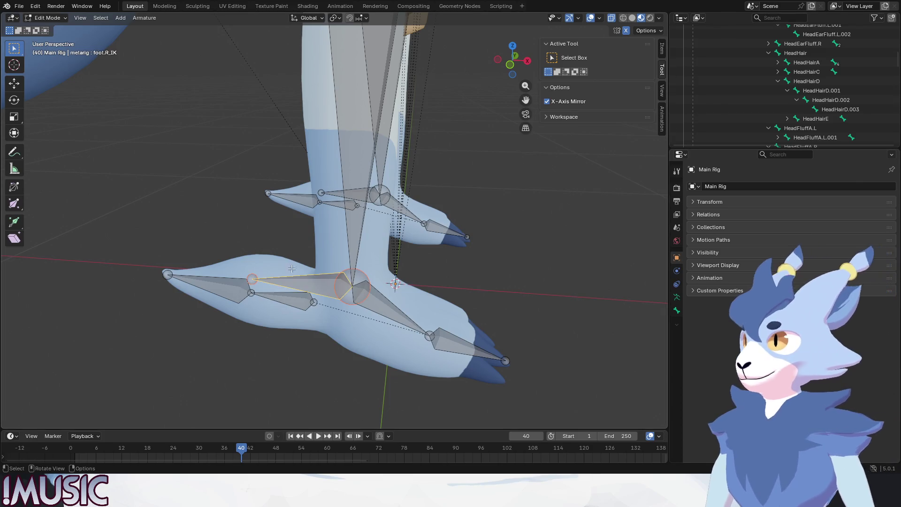
left_click(45, 18)
left_click(43, 27)
left_click(322, 279)
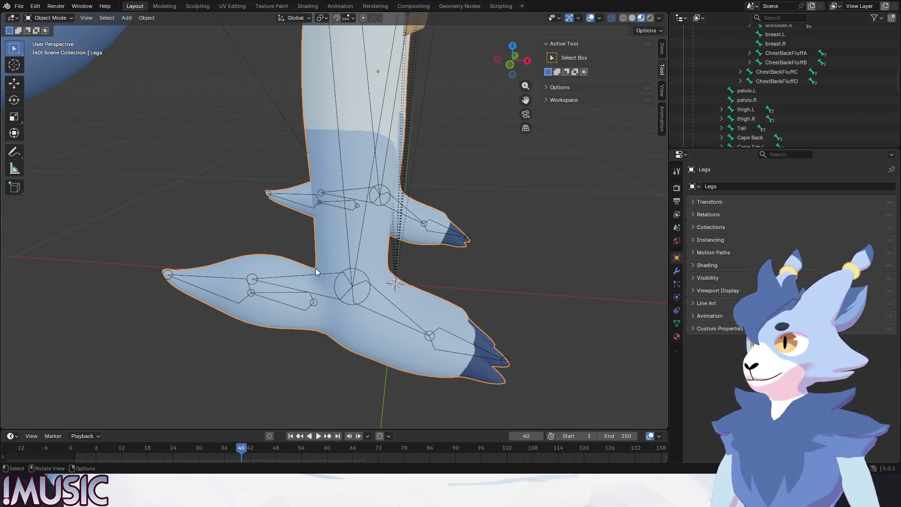
Step: Select Main Rig, test a bone rotation in Pose Mode, then re-enter Edit Mode
left_click(335, 275)
left_click(45, 18)
left_click(43, 48)
key("r")
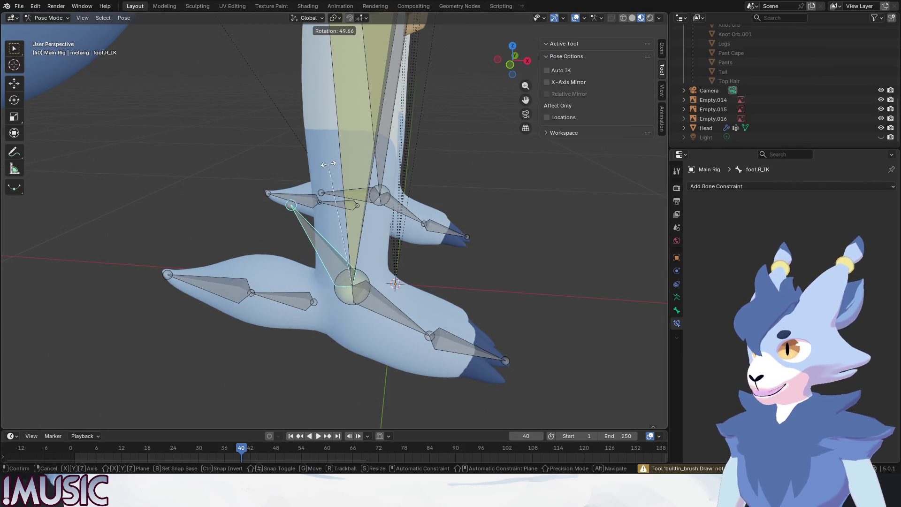
left_click(429, 223)
key("ctrl+Tab")
left_click(429, 224)
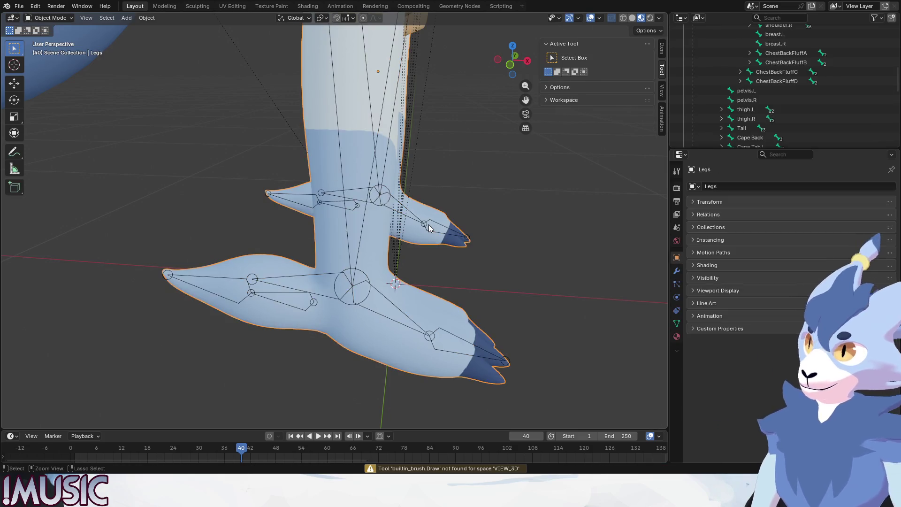
left_click(429, 225)
key("Tab")
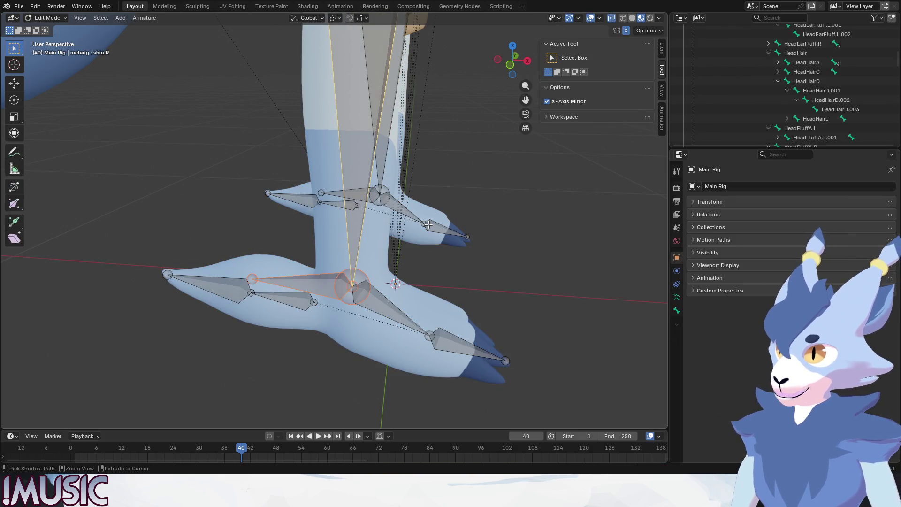
Step: Select foot.R_IK in Pose Mode and test-move it to a new position
left_click(324, 288)
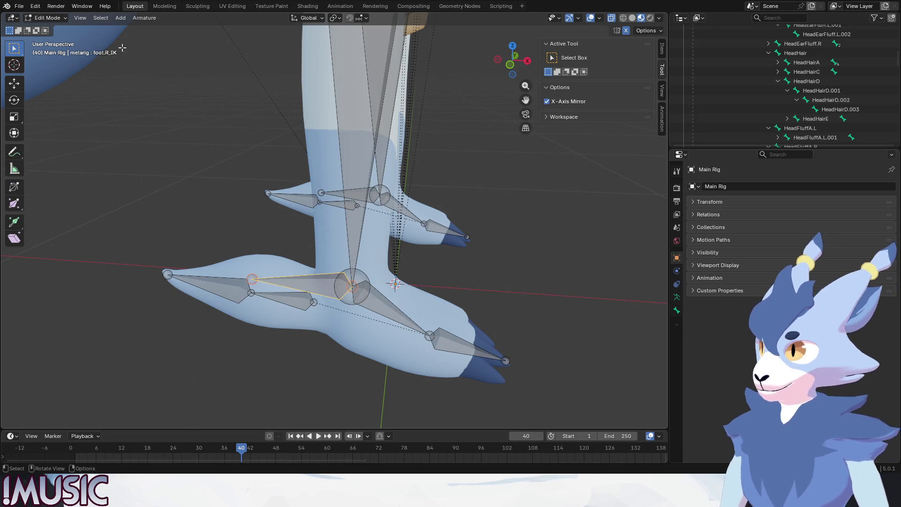
left_click(47, 18)
left_click(45, 49)
key("g")
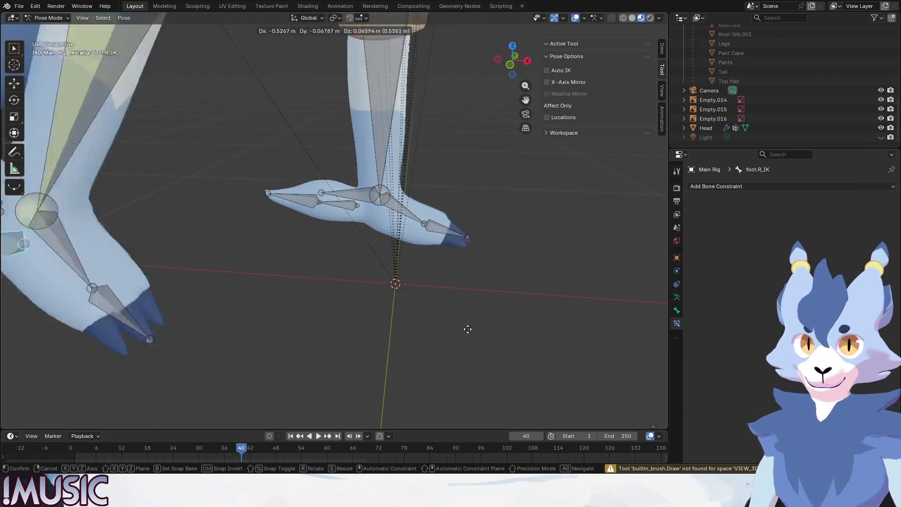
key("Escape")
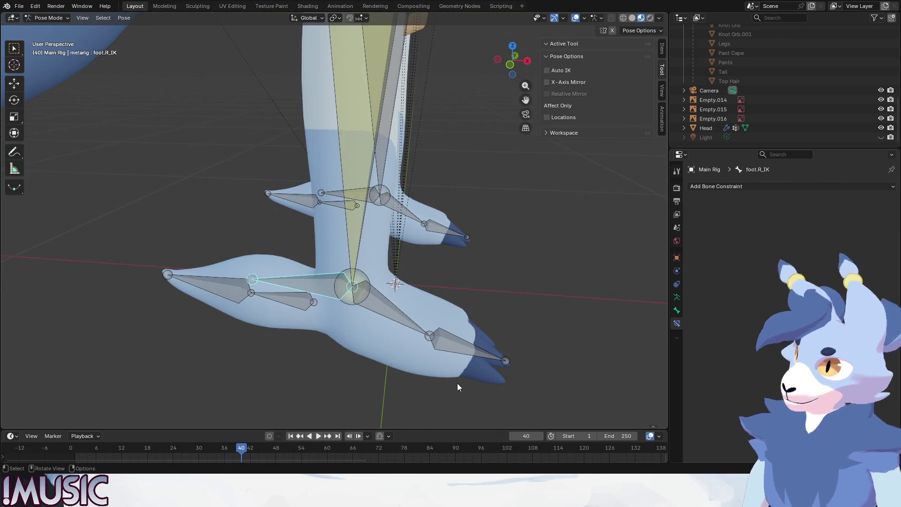
mouse_move(435, 312)
middle_mouse_down()
mouse_move(416, 296)
mouse_move(328, 290)
middle_mouse_up()
key("g")
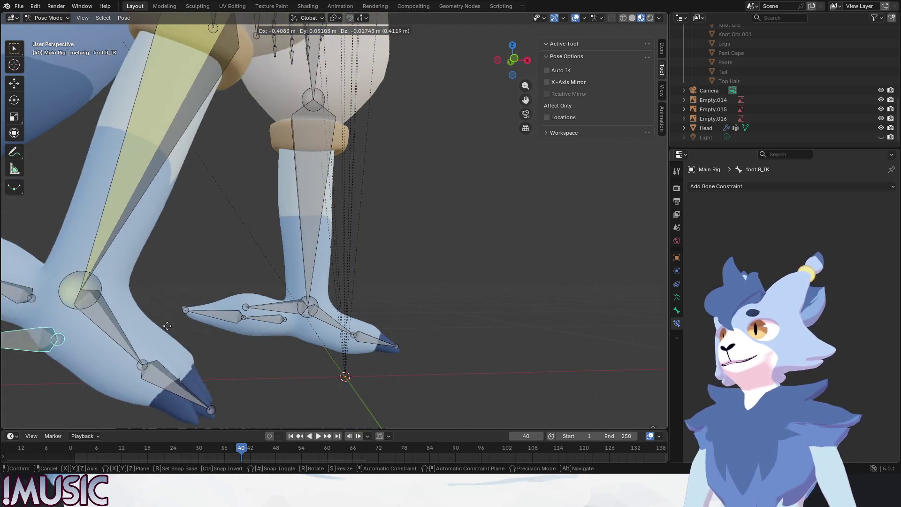
left_click(475, 314)
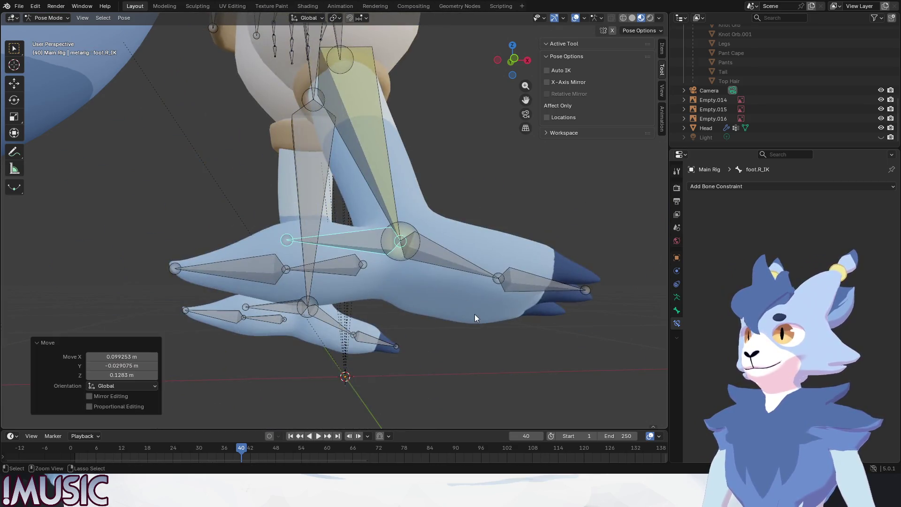
Step: Inspect both feet from orbit and front orthographic views, then select foot.L_IK
middle_click_drag(474, 314, 451, 267)
middle_click_drag(389, 283, 323, 299)
key("KP_1")
scroll(406, 333, "up", 2)
scroll(406, 338, "up", 2)
scroll(406, 343, "down", 3)
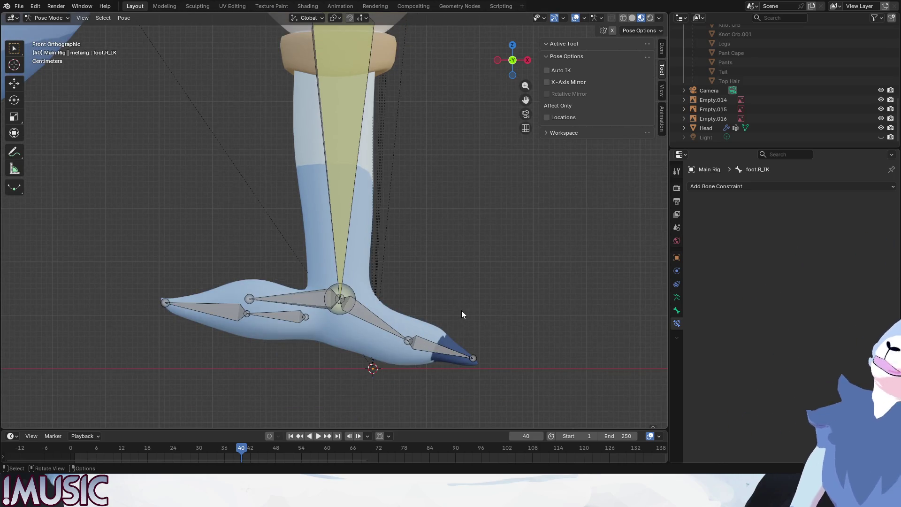
middle_click_drag(488, 242, 404, 249)
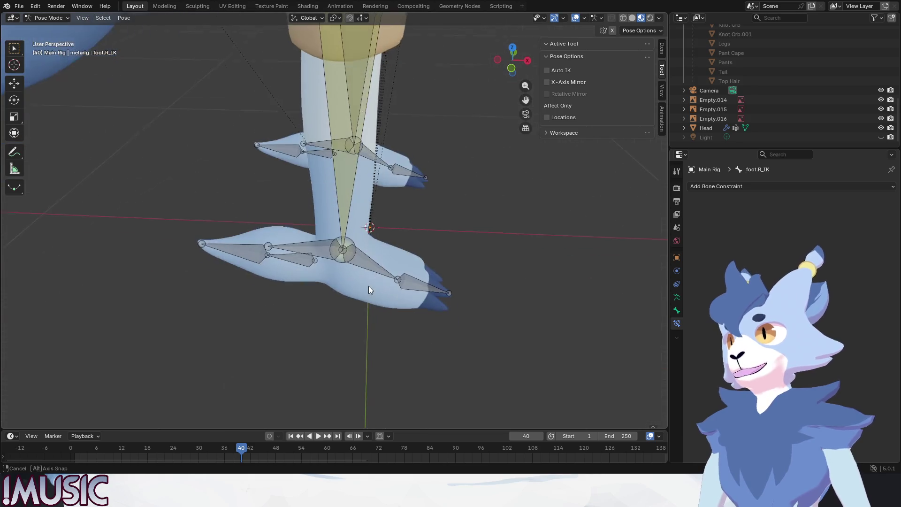
scroll(314, 289, "up", 3)
middle_click_drag(315, 288, 396, 279)
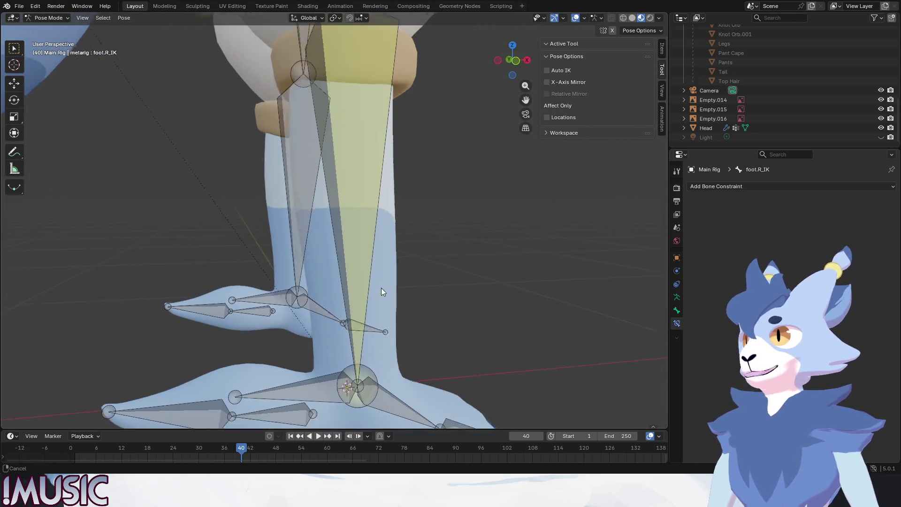
left_click(289, 289)
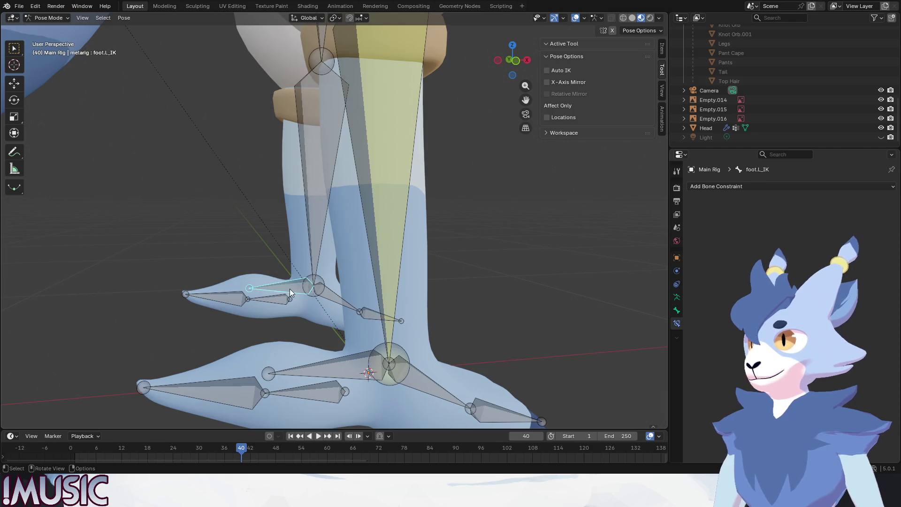
Step: Switch to Edit Mode and clear the parent of foot.L_IK
key("alt+p")
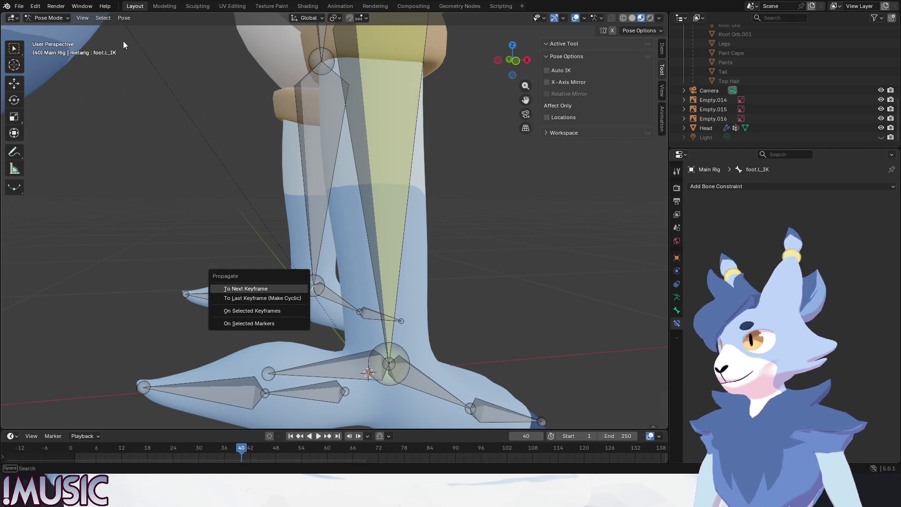
left_click(47, 18)
left_click(47, 36)
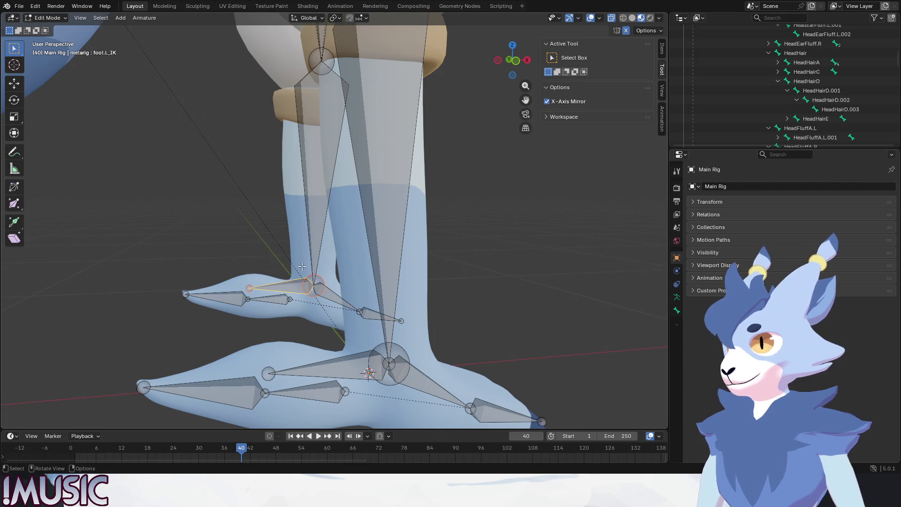
key("ctrl+p")
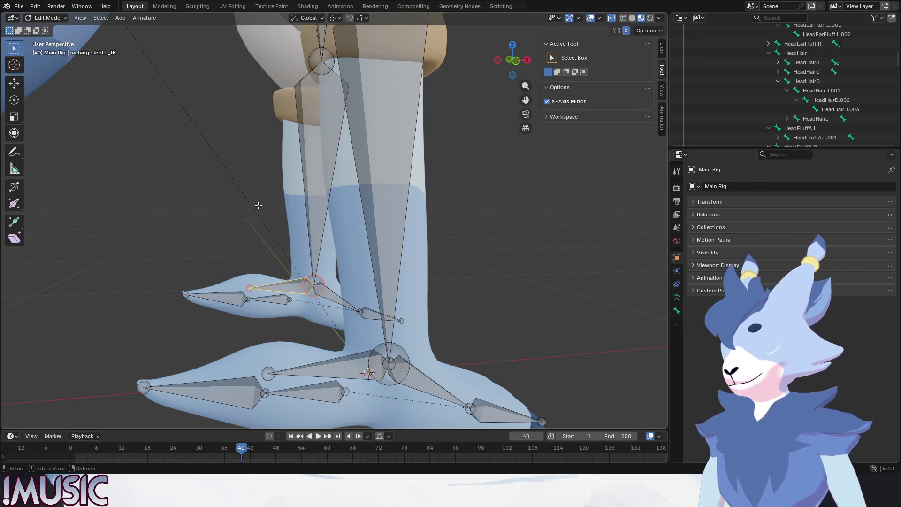
key("alt+p")
left_click(290, 283)
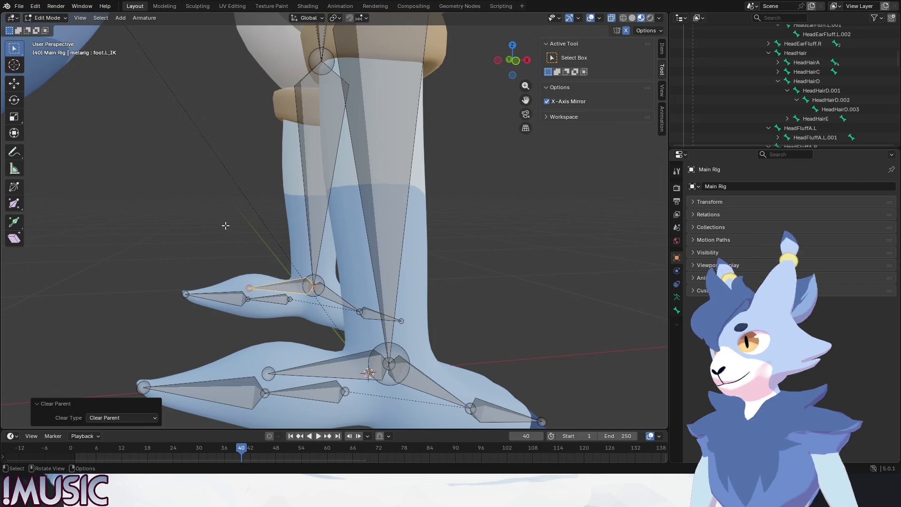
Step: Return Main Rig to Pose Mode via Object Mode and select shin.L
left_click(60, 18)
left_click(53, 29)
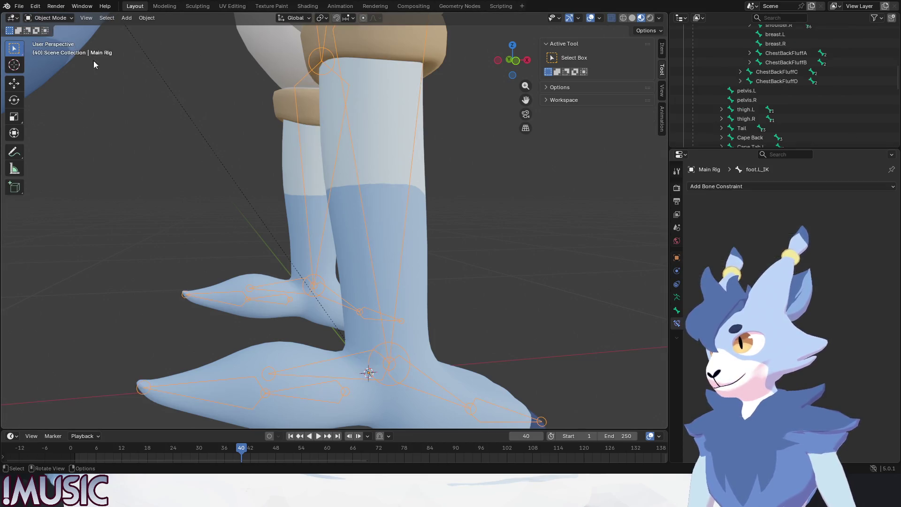
left_click(305, 200)
left_click(69, 17)
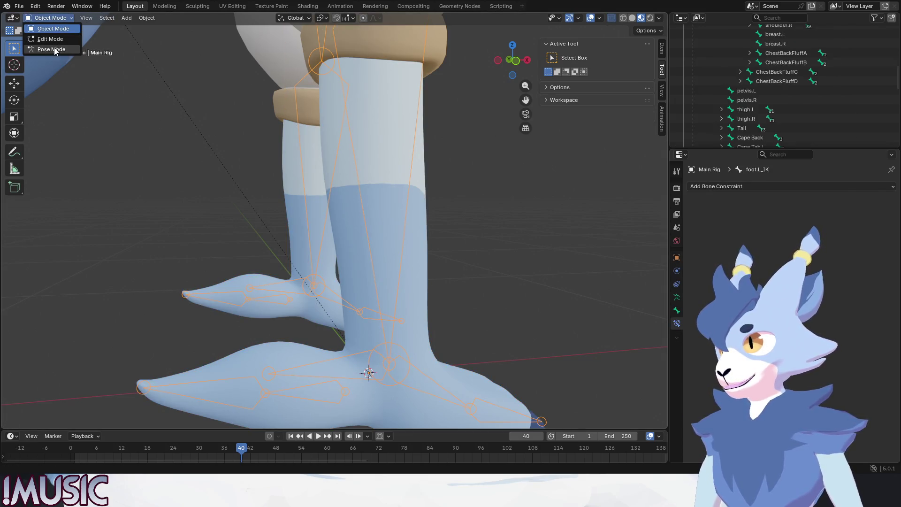
left_click(52, 49)
left_click(305, 159)
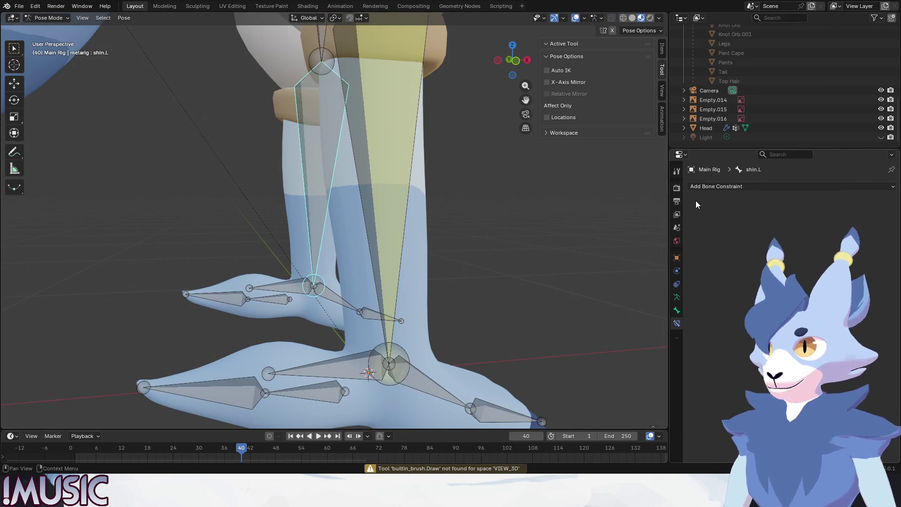
Step: Give shin.L an Inverse Kinematics constraint targeting Main Rig's foot.L_IK, chain length 2
left_click(703, 187)
left_click(783, 232)
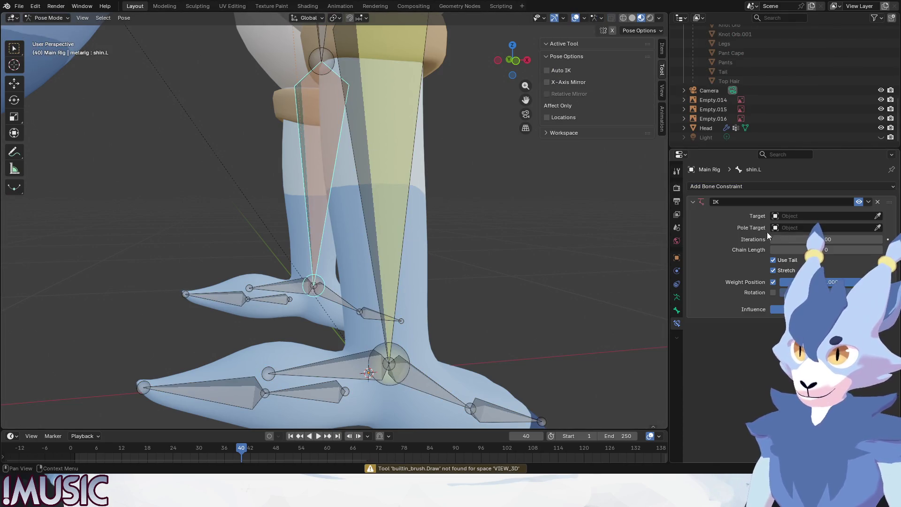
left_click(877, 216)
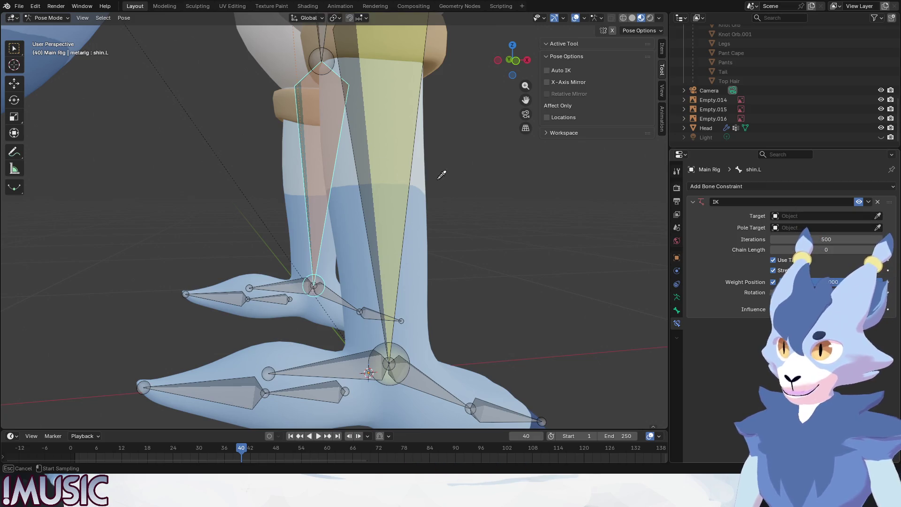
left_click(378, 170)
left_click(877, 228)
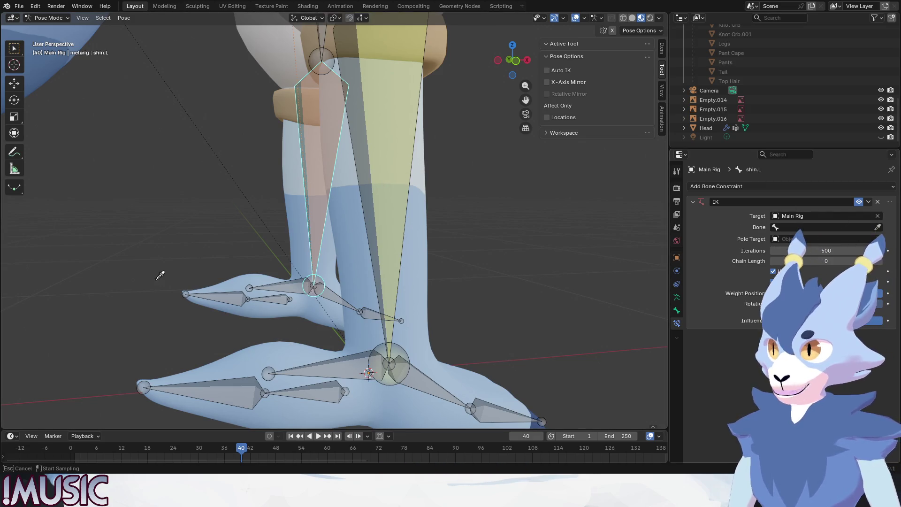
left_click(296, 284)
left_click(798, 261)
type("2")
key("Return")
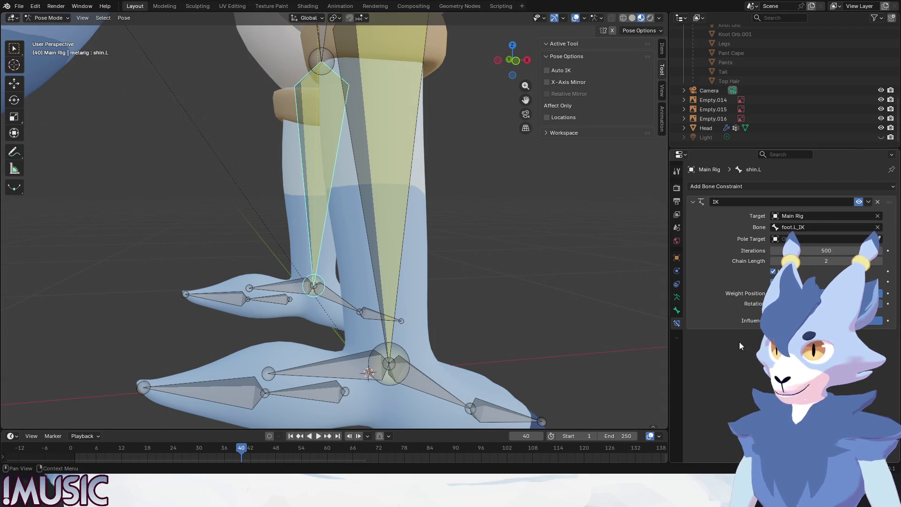
left_click(523, 256)
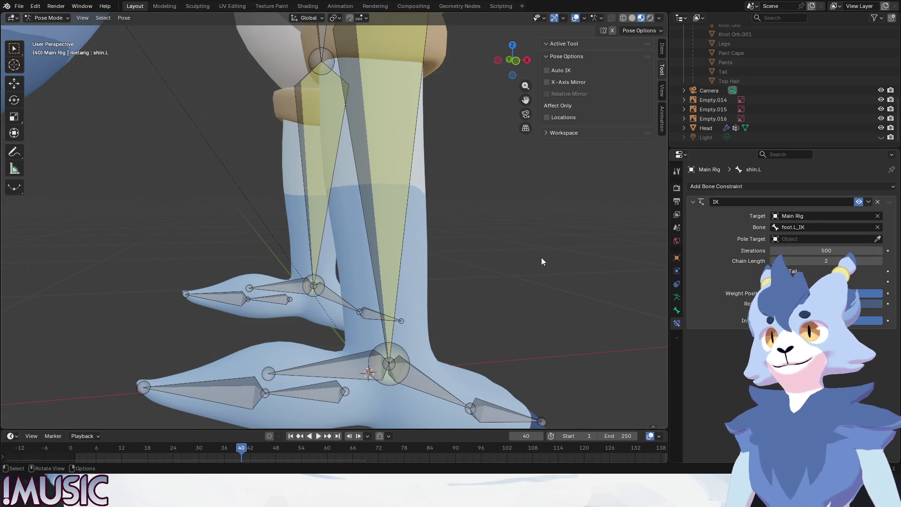
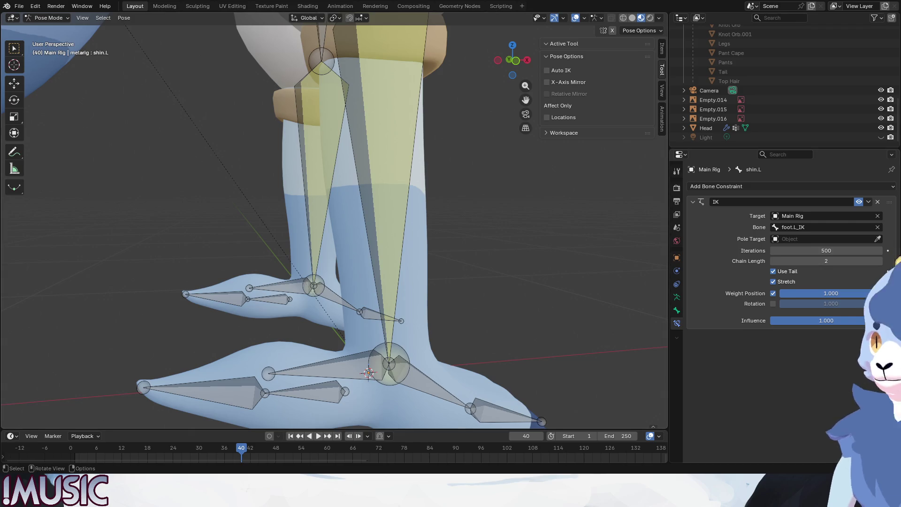
Step: Raise foot.R_IK along Z to check how the right knee bends
left_click(351, 360)
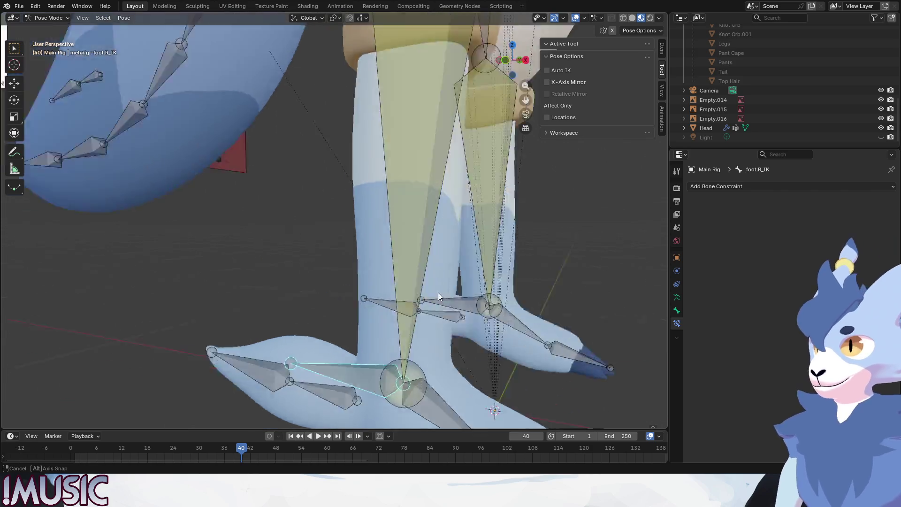
middle_click_drag(440, 322, 454, 301)
scroll(454, 301, "down", 2)
scroll(453, 301, "down", 8)
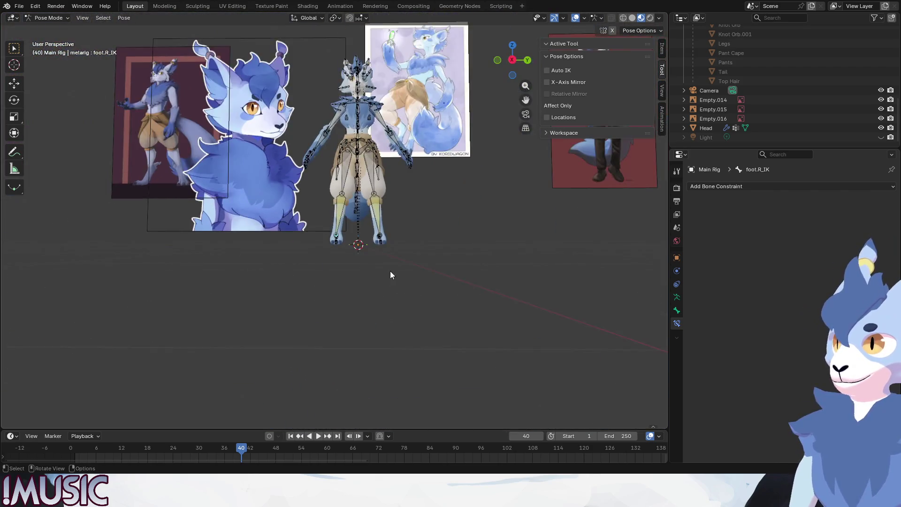
scroll(389, 271, "up", 2)
scroll(378, 219, "up", 2)
scroll(396, 185, "up", 3)
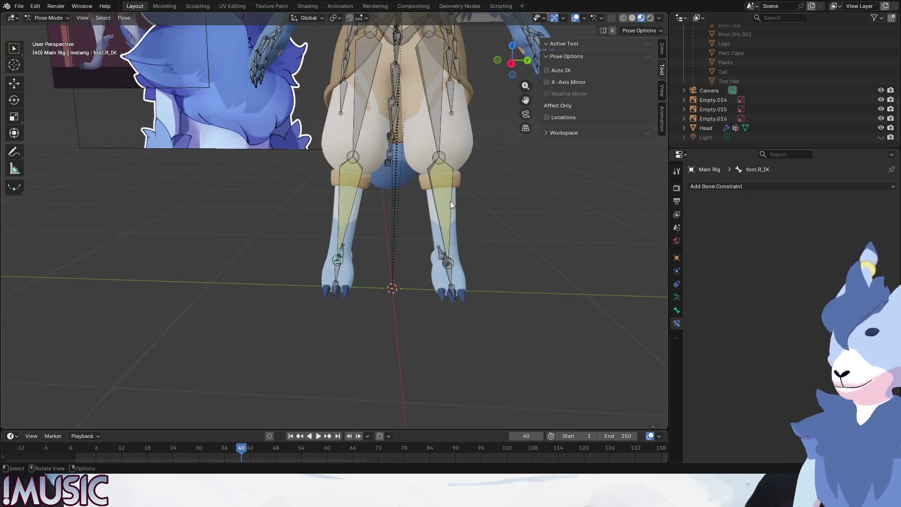
key("g")
key("z")
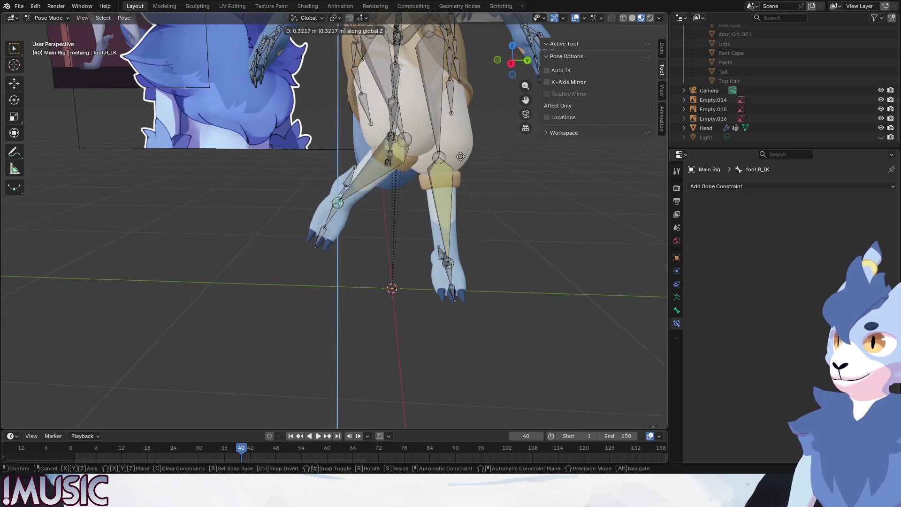
left_click(475, 186)
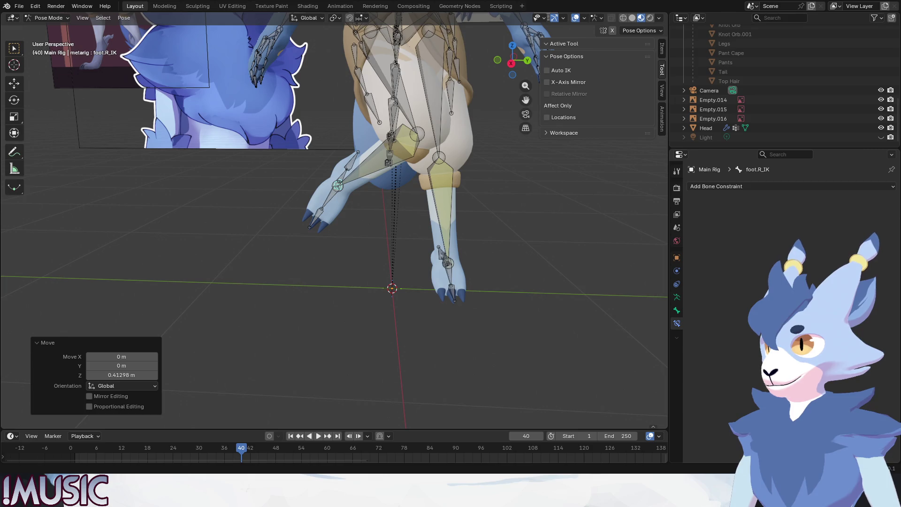
Step: Clear the pose so the right leg hangs straight again
mouse_move(585, 353)
middle_mouse_down("alt")
mouse_move(534, 312)
mouse_move(432, 297)
middle_mouse_up("alt")
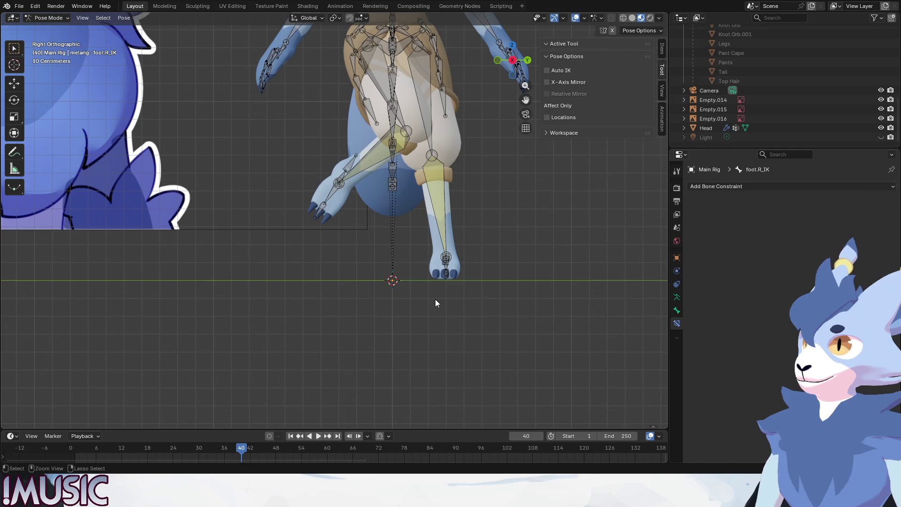
key("alt+g")
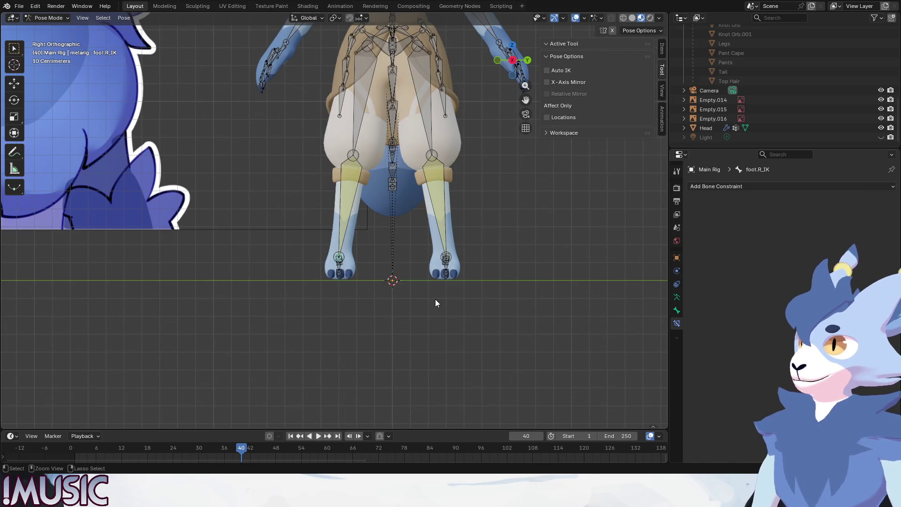
left_click(49, 18)
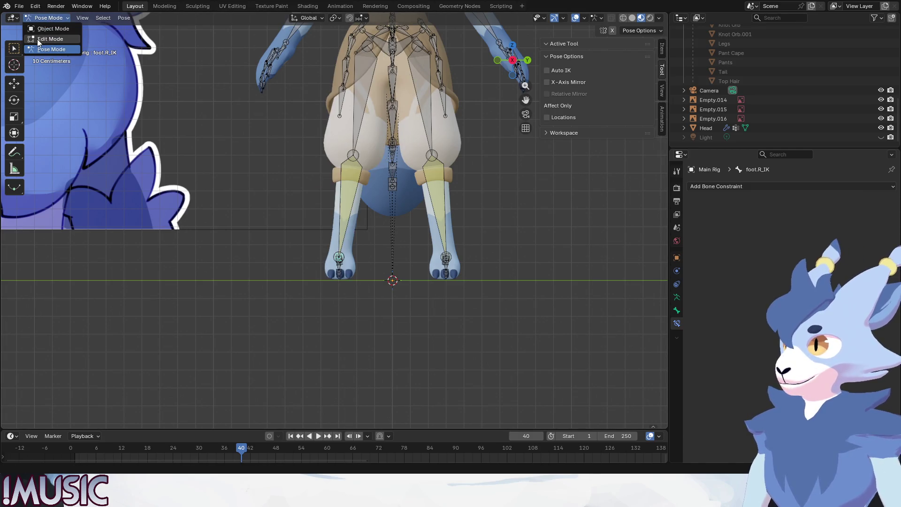
Step: In Edit Mode, try nudging the knee joint along Y, then undo it
left_click(37, 38)
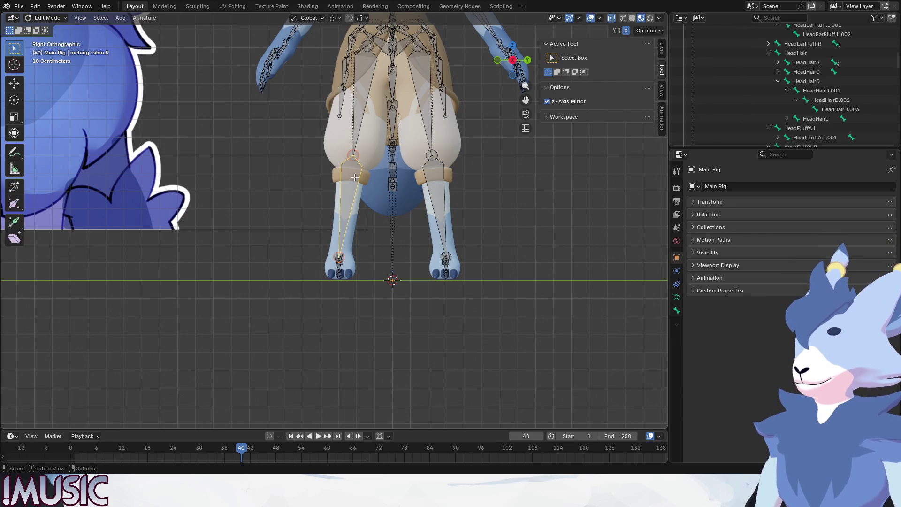
key("g")
key("y")
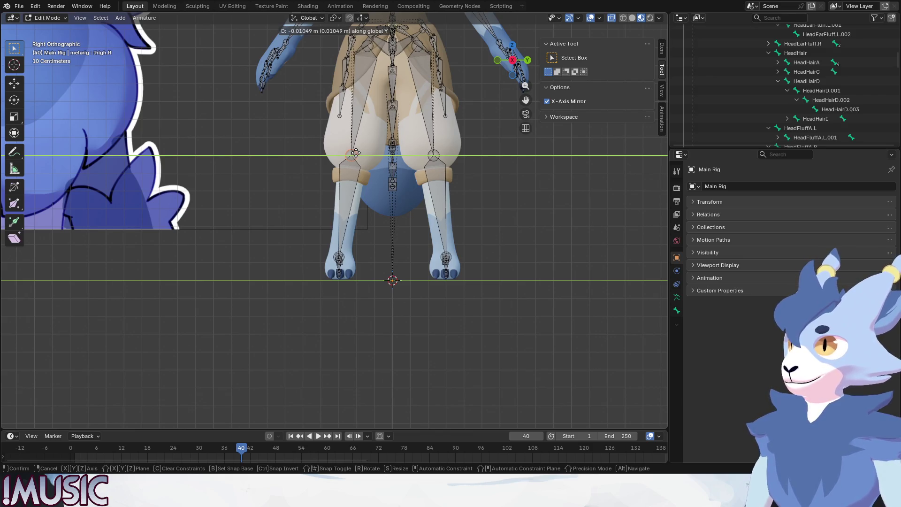
left_click(355, 153)
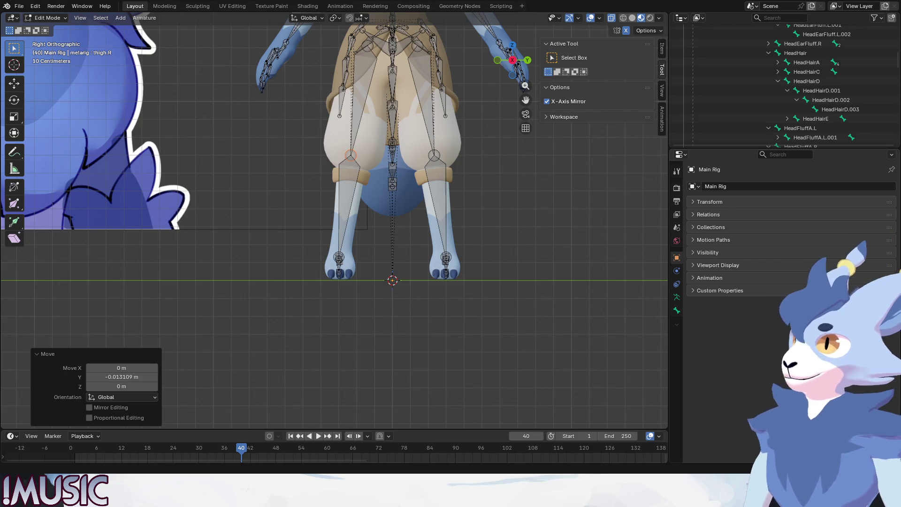
key("ctrl+z")
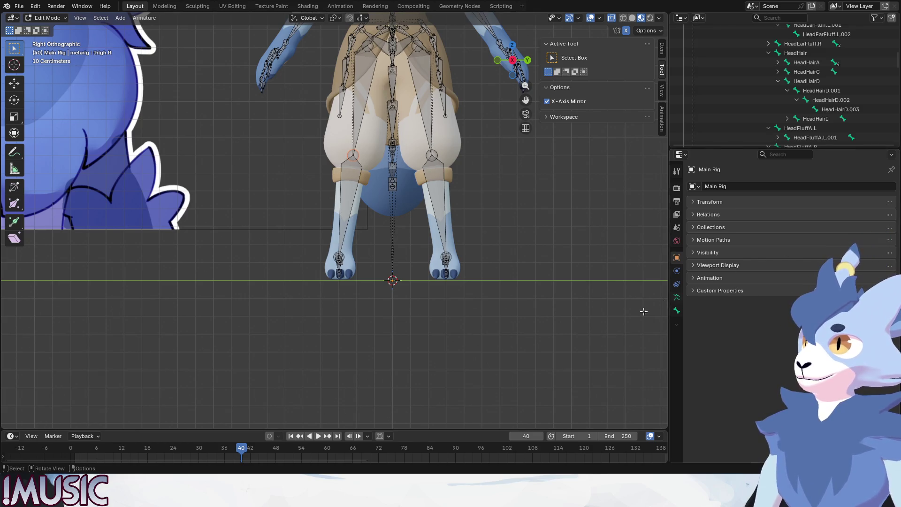
Step: Box-select the right foot's bones and shift them 0.006 m along Y
scroll(365, 255, "down", 5)
scroll(397, 300, "up", 10)
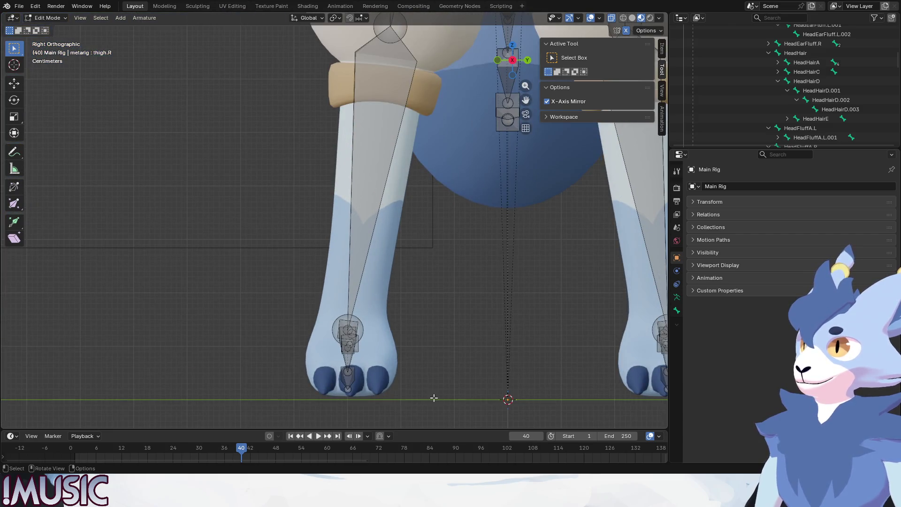
left_click_drag(433, 398, 276, 300)
key("g")
key("y")
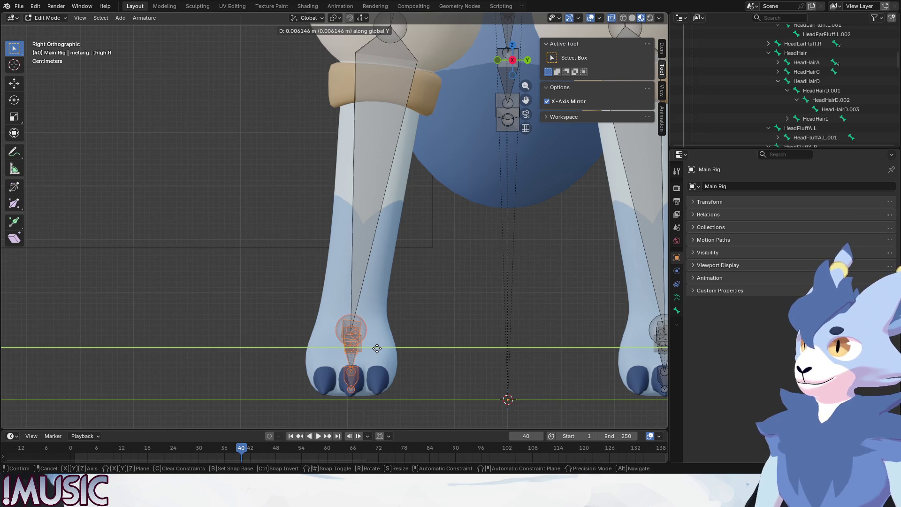
left_click(377, 349)
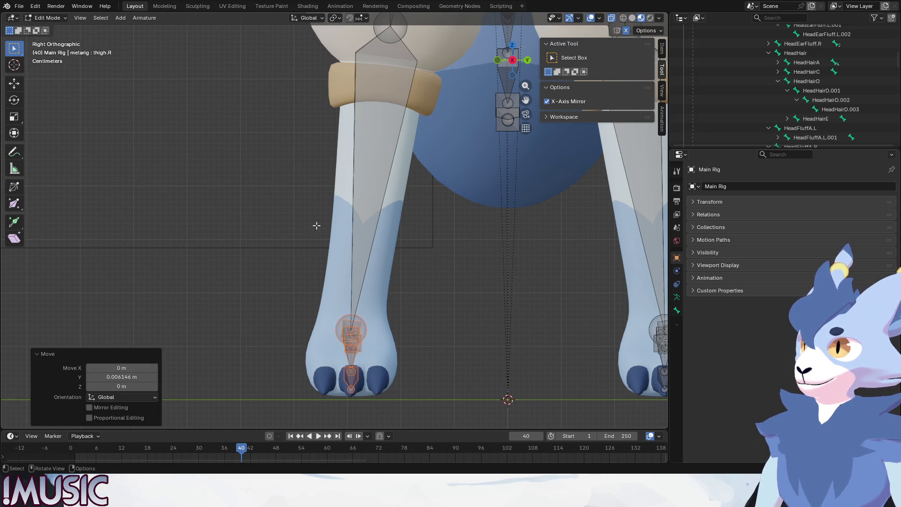
Step: Return the armature to Pose Mode
left_click(47, 18)
left_click(40, 52)
middle_click_drag(368, 330, 344, 354)
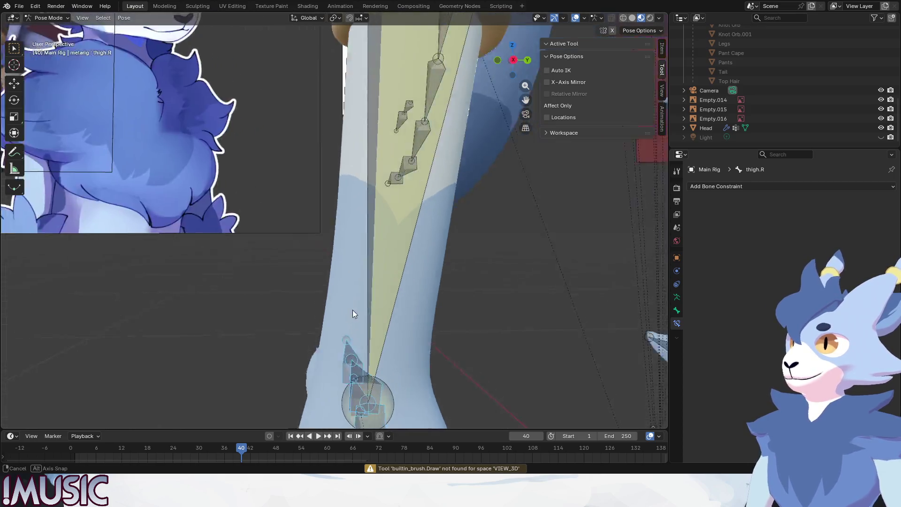
Step: Raise foot.R_IK vertically to test the knee bend, then undo the lift
left_click(356, 364)
middle_click_drag(411, 288, 358, 279, "alt")
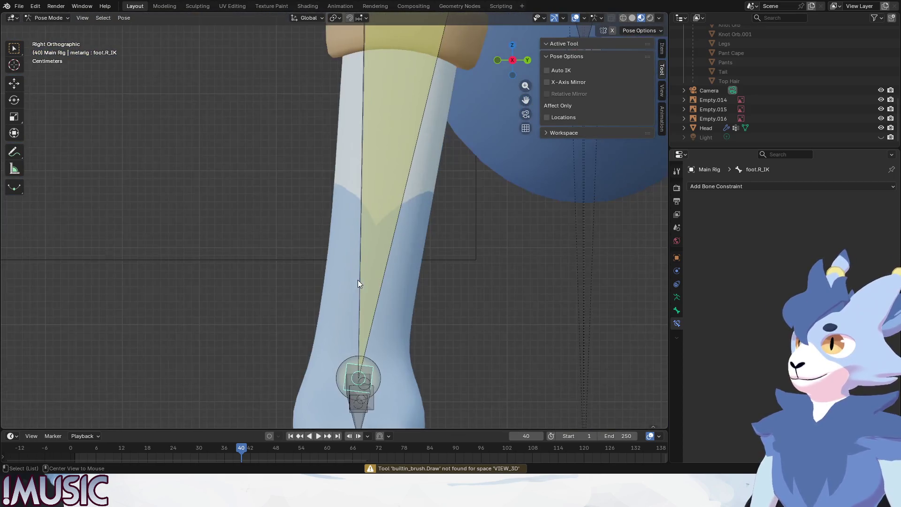
scroll(353, 275, "up", 2)
scroll(353, 275, "down", 3)
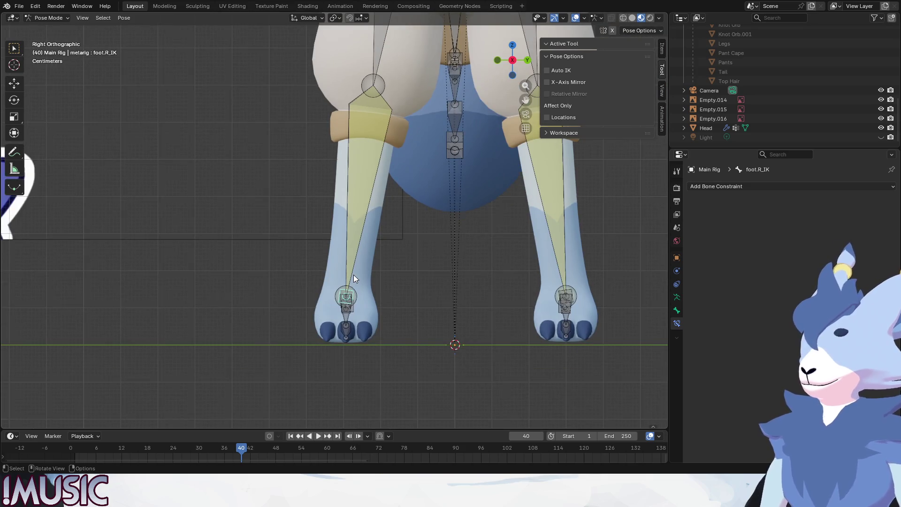
scroll(354, 274, "down", 2)
key("g")
key("z")
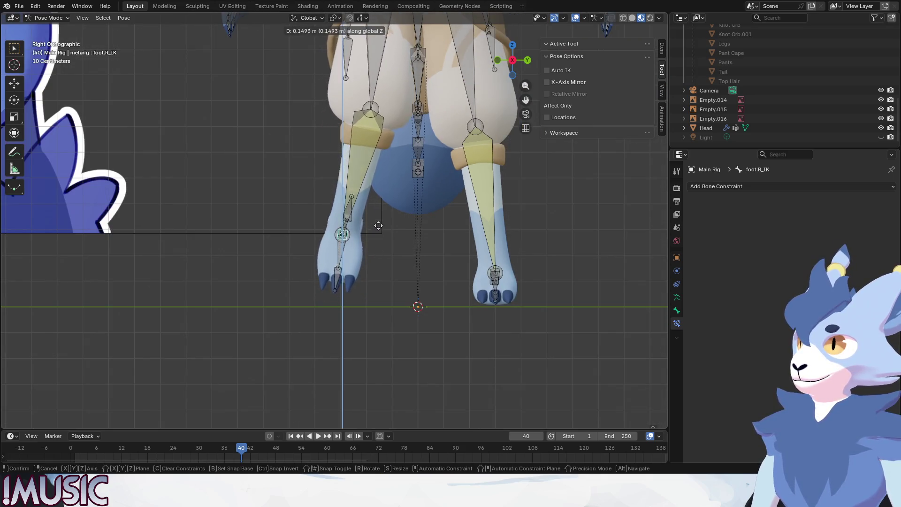
left_click(376, 149)
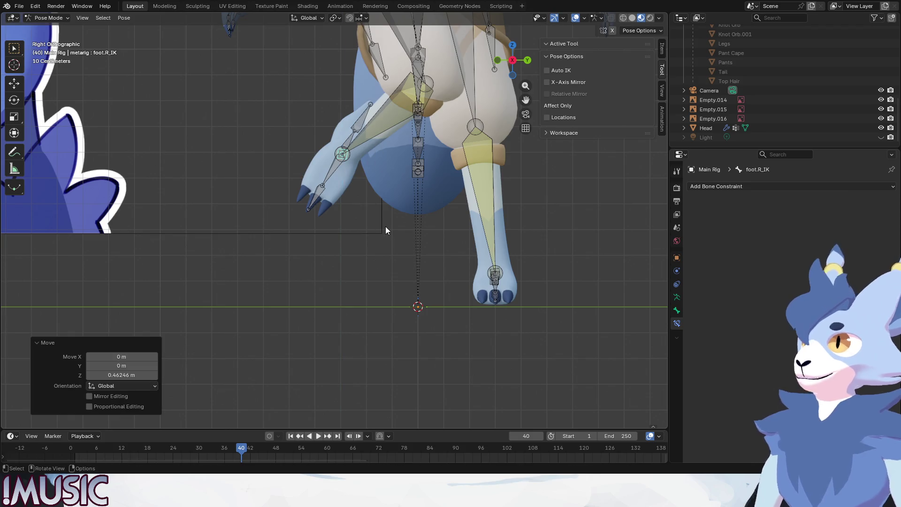
scroll(385, 227, "down", 2)
middle_click_drag(385, 226, 380, 253, "shift")
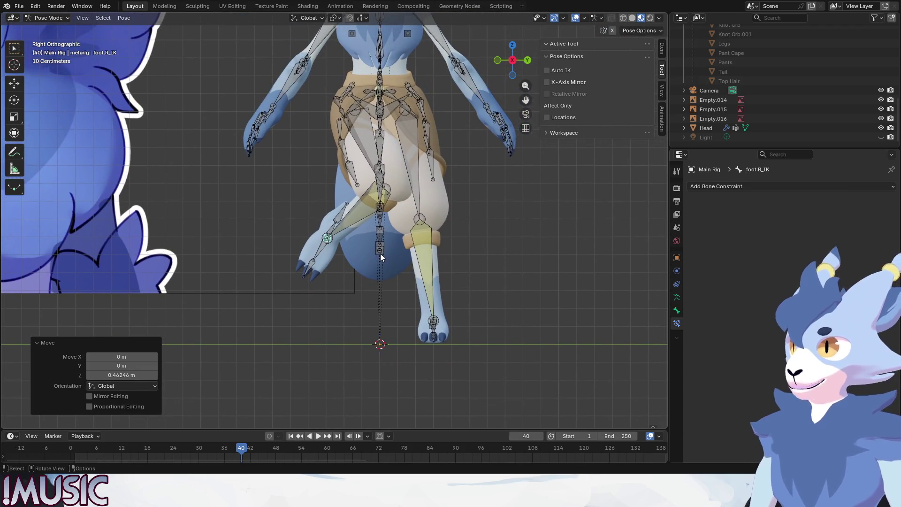
key("ctrl+z")
Step: Lift foot.R_IK higher along Z as a second test, then undo it
key("g")
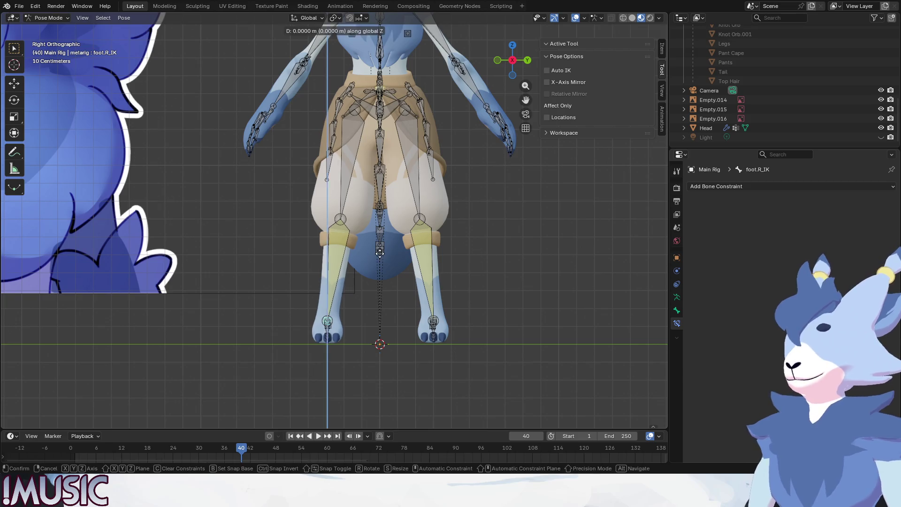
key("z")
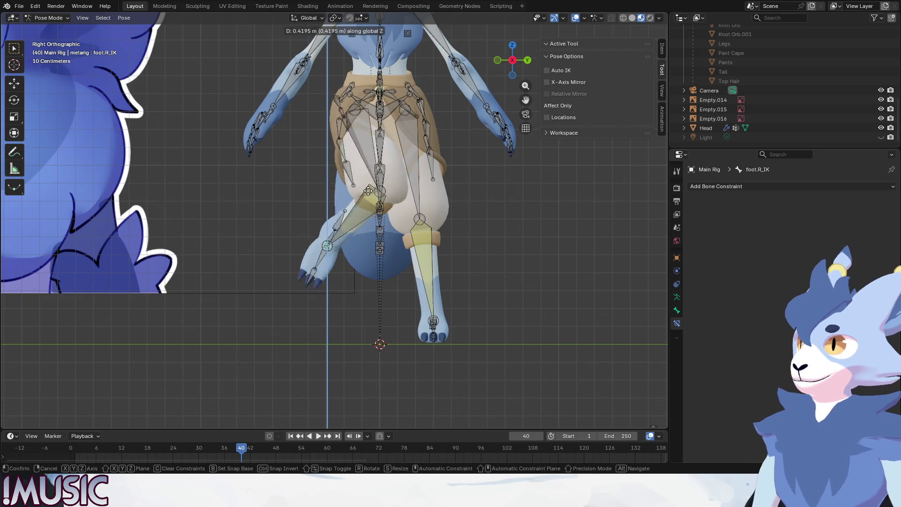
left_click(360, 136)
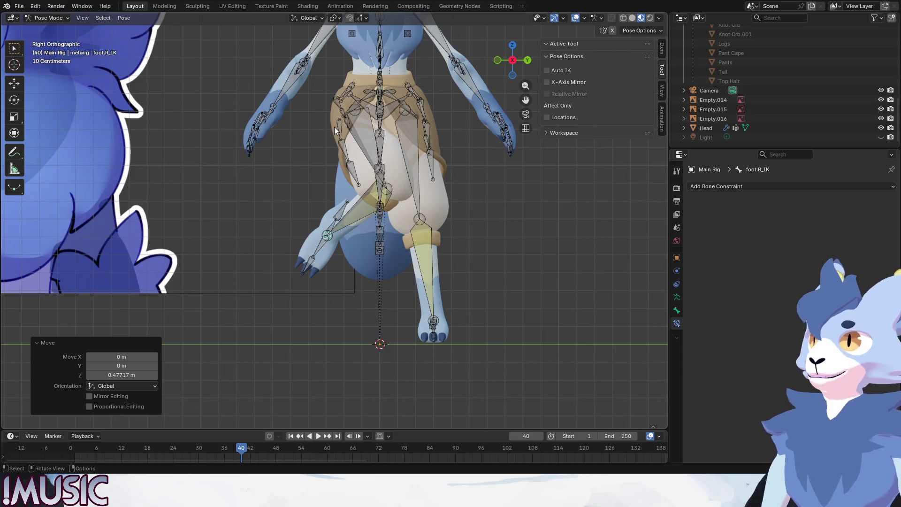
key("ctrl+z")
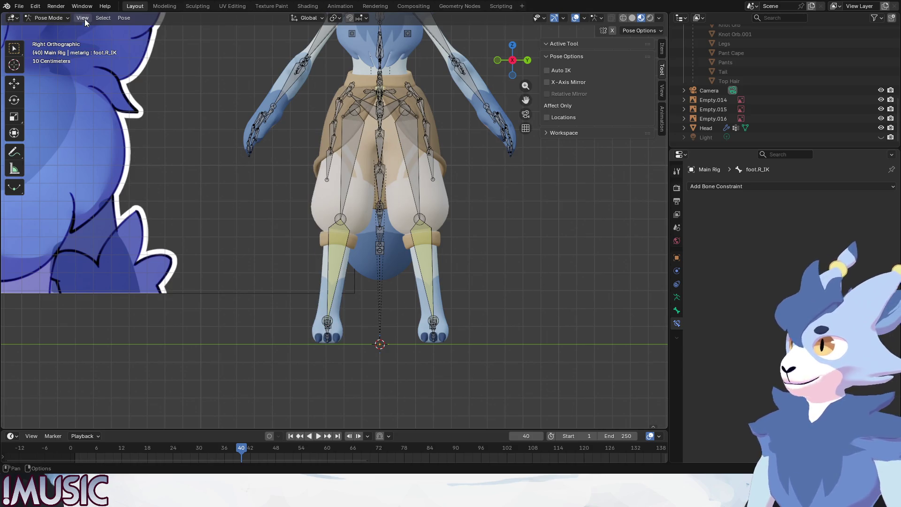
Step: Toggle the armature between Edit Mode and Pose Mode twice
left_click(47, 18)
left_click(44, 38)
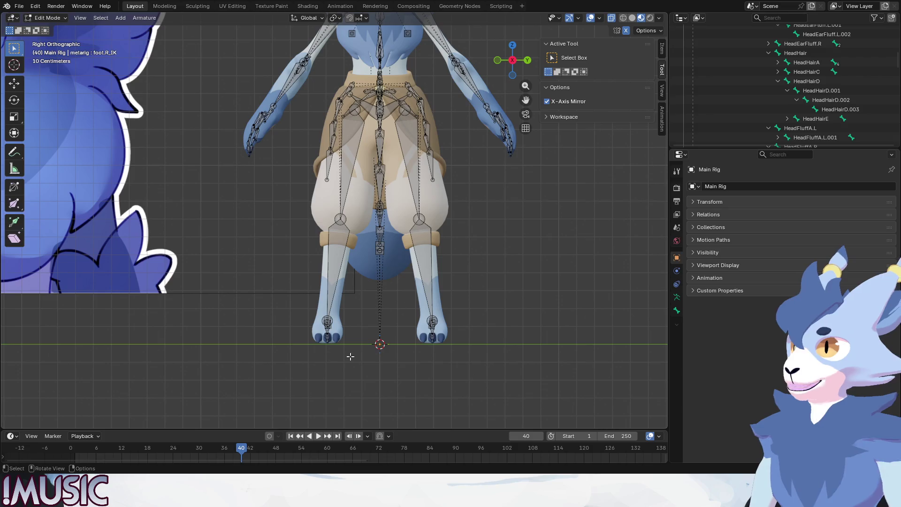
key("ctrl+Tab")
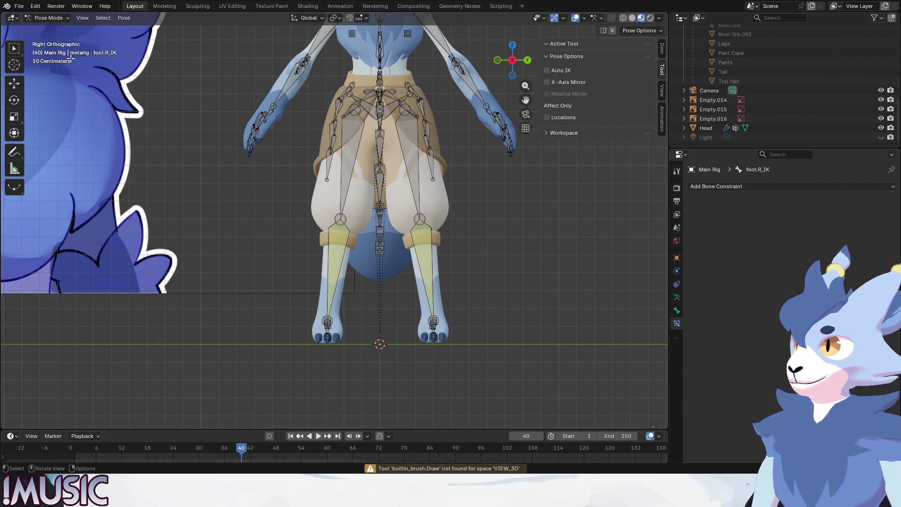
left_click(45, 18)
left_click(42, 39)
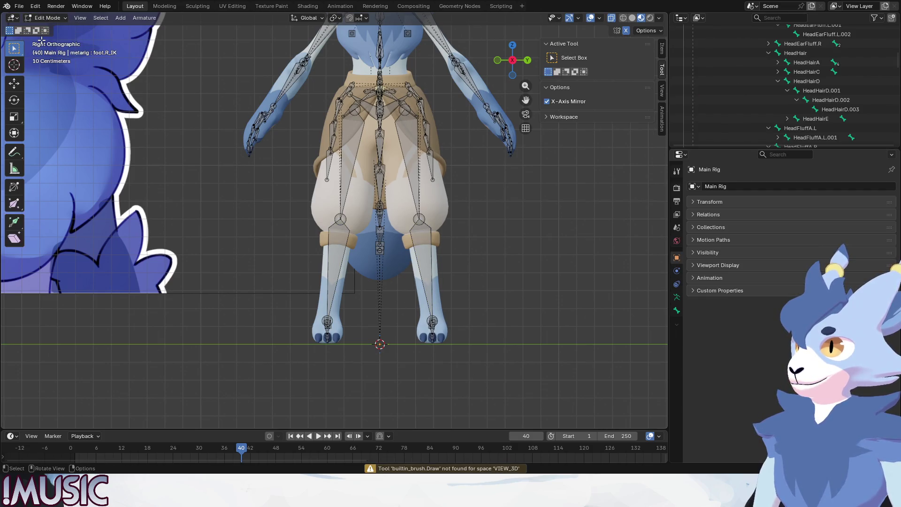
left_click(45, 19)
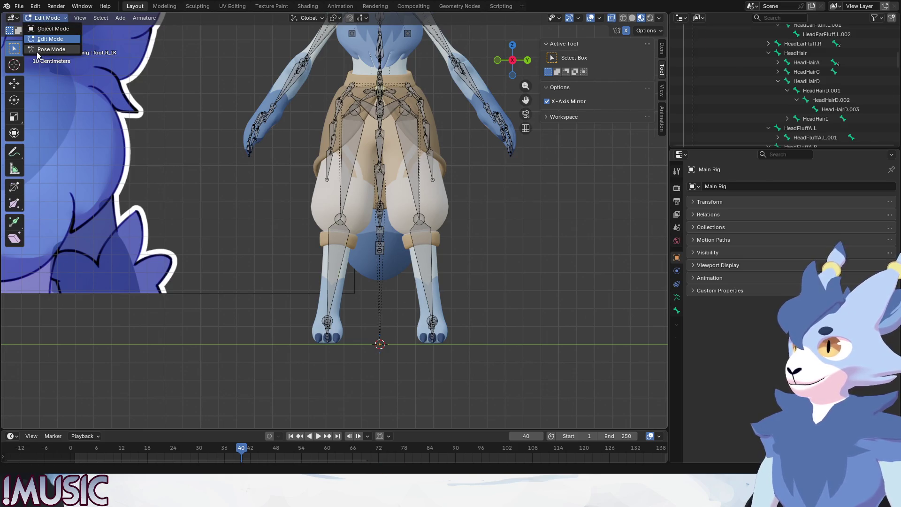
left_click(36, 52)
Step: Select all bones and check the Apply menu without applying, then deselect everything
key("ctrl+a")
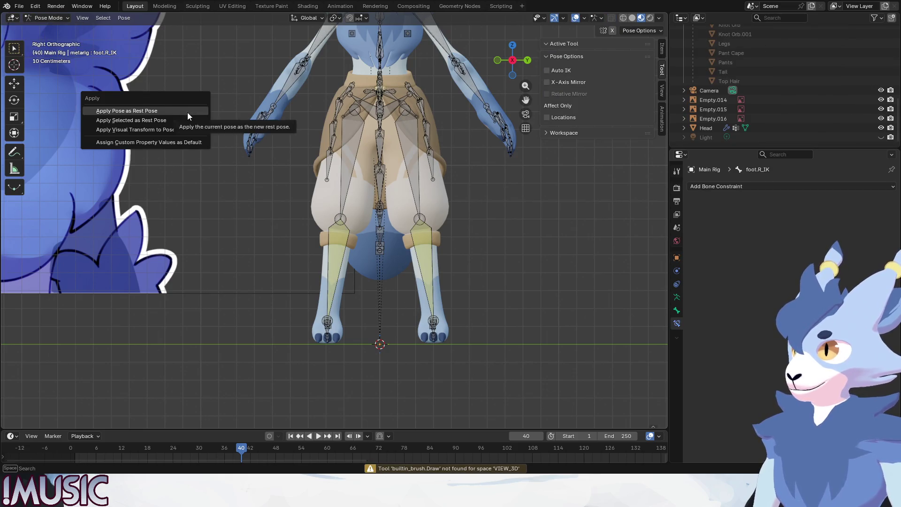
key("a")
key("ctrl+a")
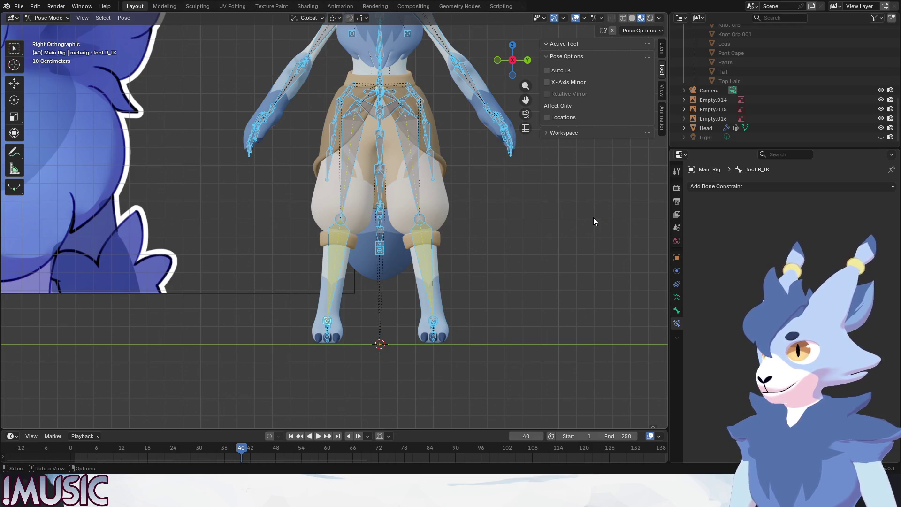
left_click(566, 276)
left_click(47, 17)
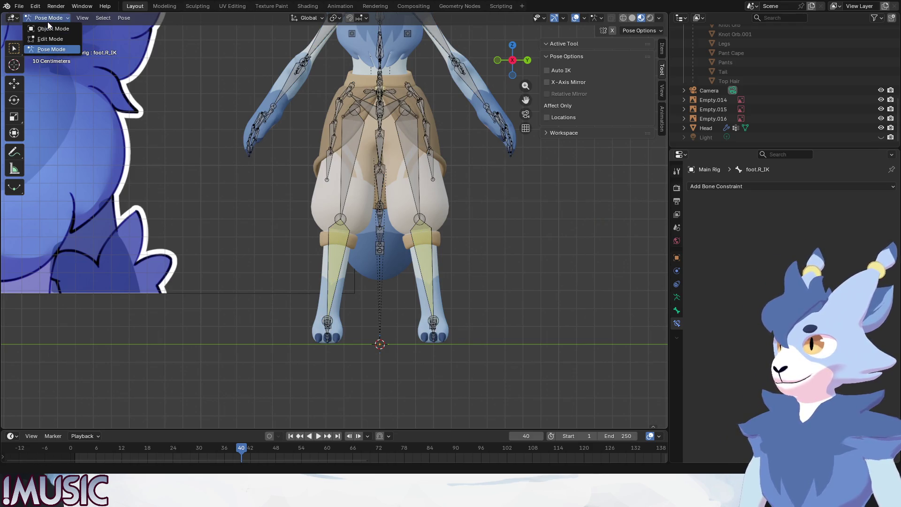
Step: In Edit Mode, try moving the shin.R bone end, then undo
left_click(41, 41)
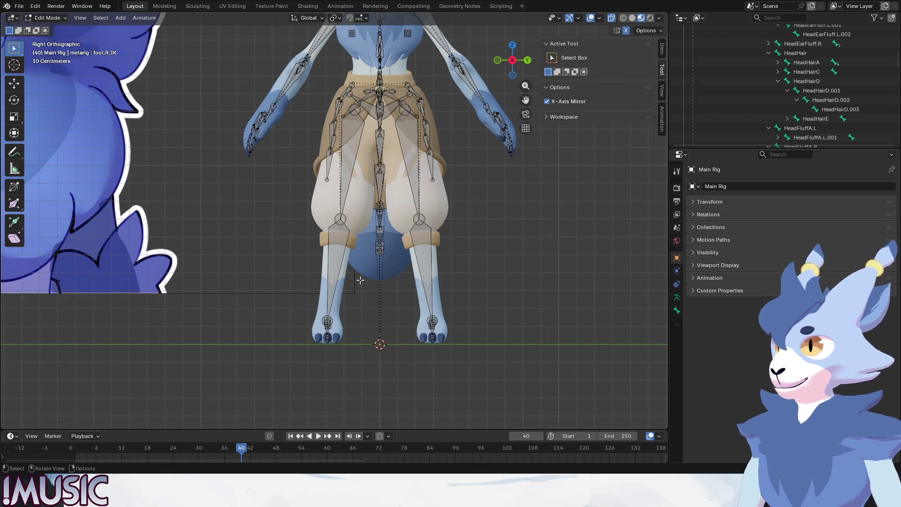
left_click(330, 304)
key("ctrl+z")
key("ctrl+shift+z")
key("g")
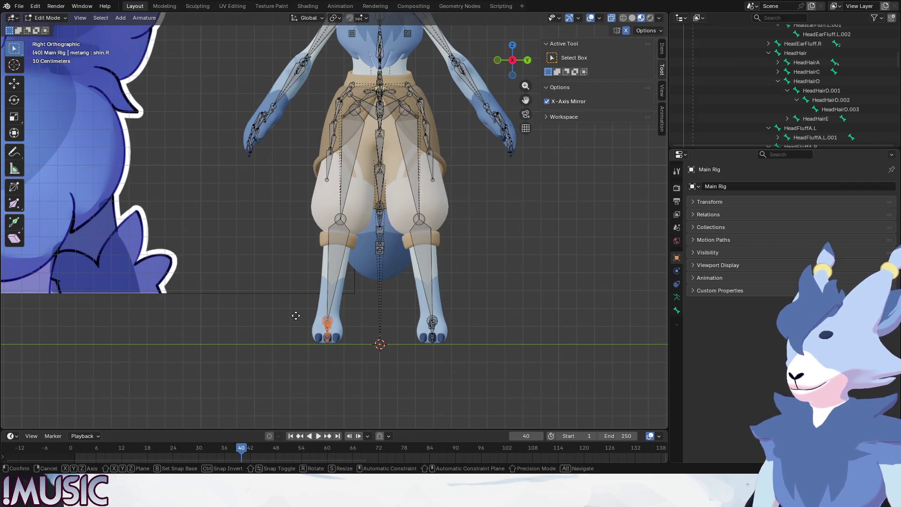
left_click(263, 306)
key("ctrl+z")
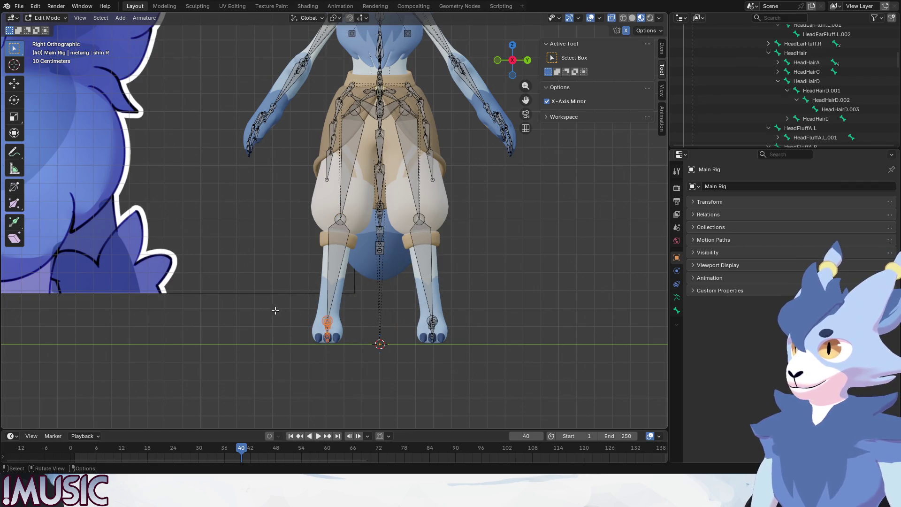
Step: Delete the foot.L_IK bone
scroll(399, 363, "up", 3)
mouse_move(397, 364)
middle_mouse_down("alt")
mouse_move(369, 365)
mouse_move(422, 305)
middle_mouse_up("alt")
scroll(369, 365, "down", 2)
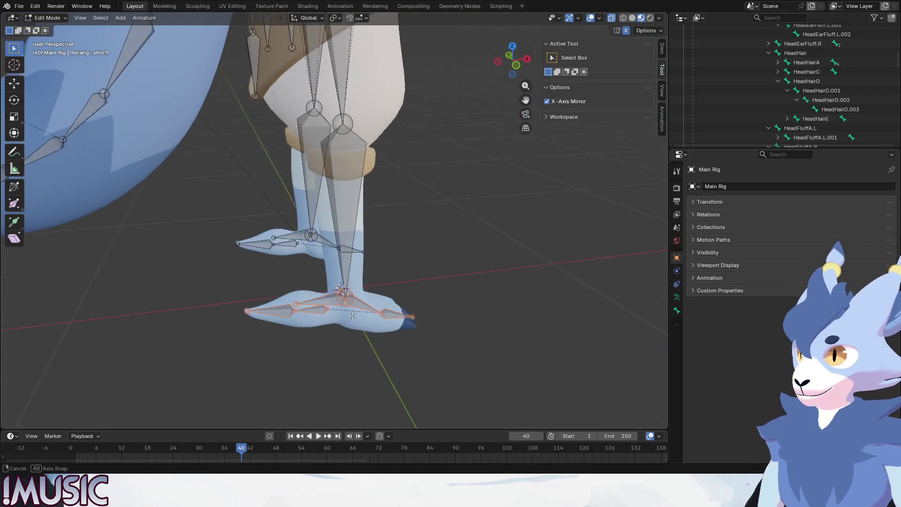
key("g")
key("Escape")
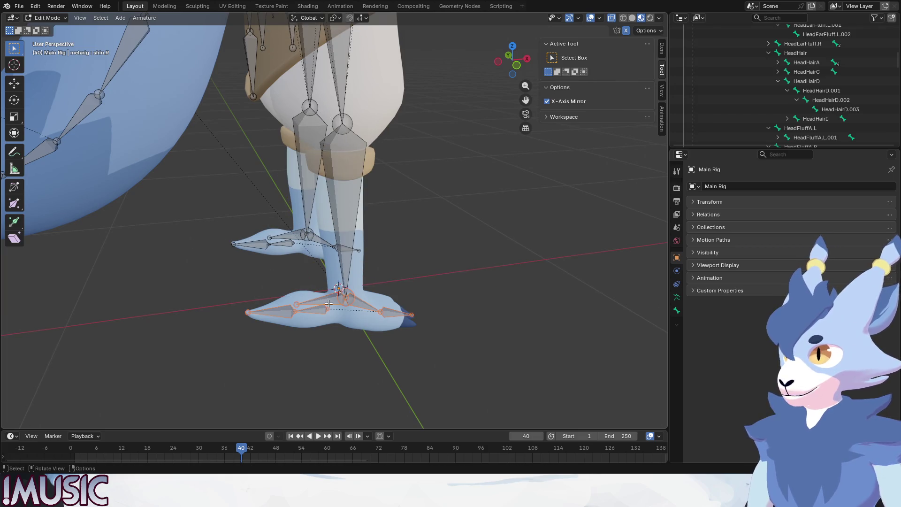
left_click(291, 234)
key("x")
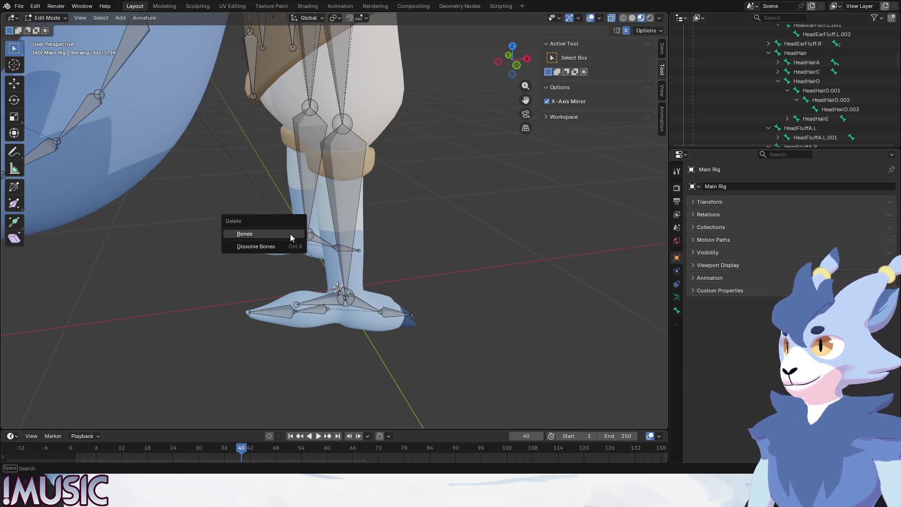
left_click(282, 235)
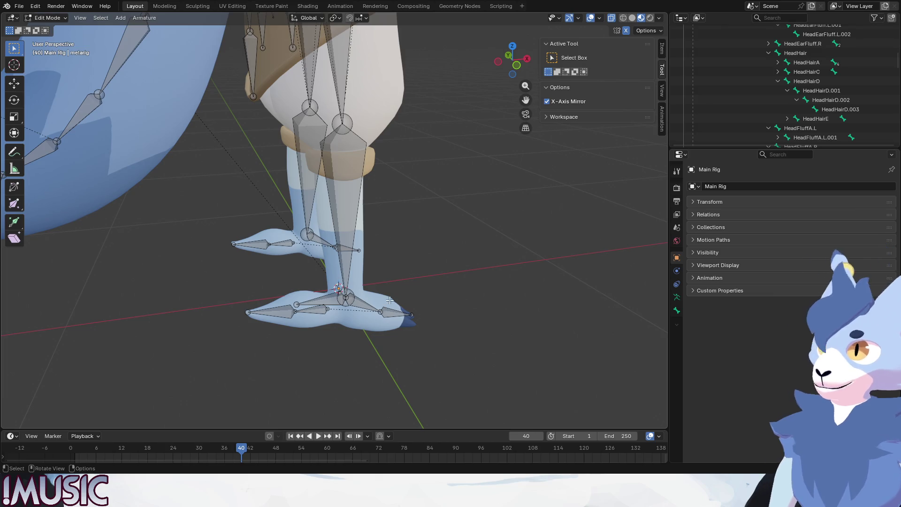
Step: Switch to a side view and frame both feet, trying a box selection of one foot
key("KP_3")
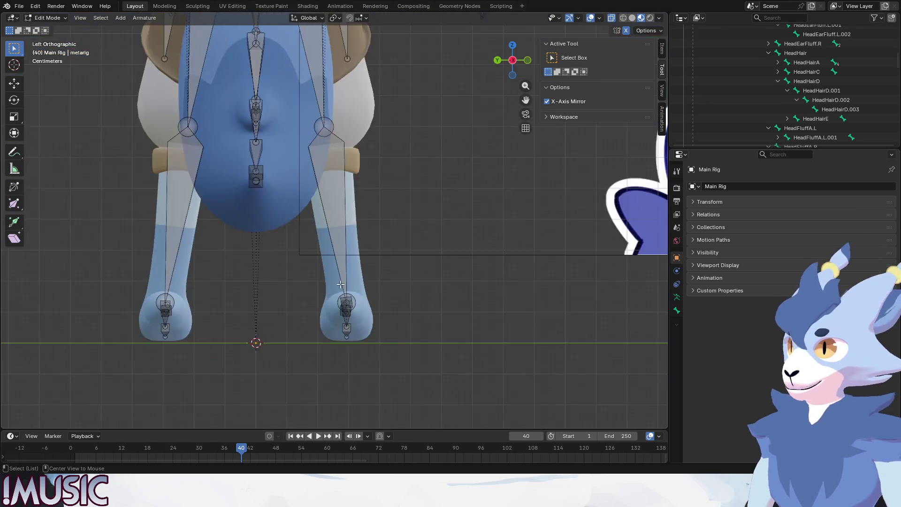
key("KP_1")
key("KP_3")
key("b")
left_click_drag(368, 345, 255, 286)
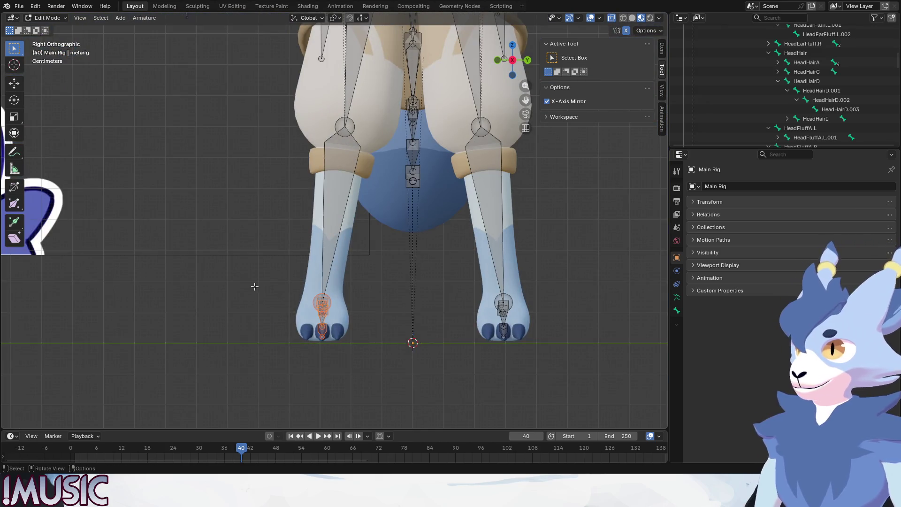
scroll(363, 342, "up", 2)
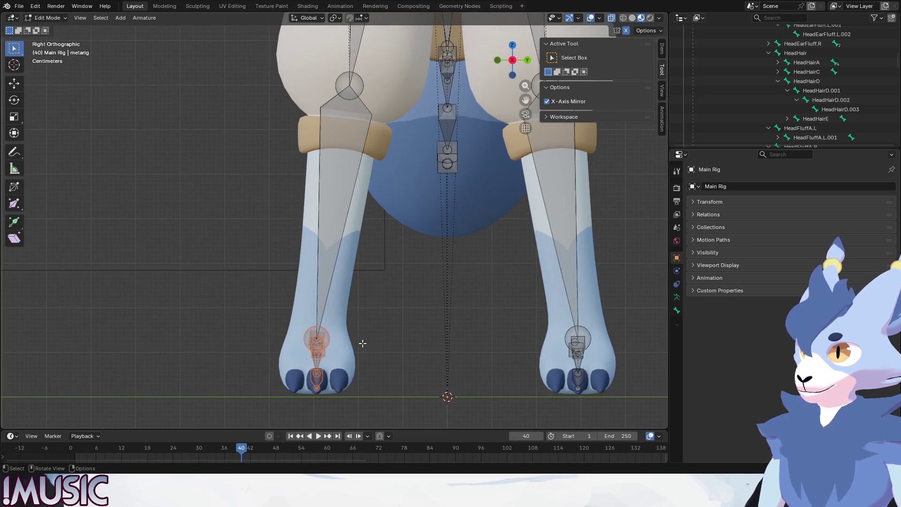
scroll(356, 346, "up", 2)
left_click(395, 310)
scroll(370, 322, "down", 1)
middle_click_drag(370, 322, 338, 313, "shift")
mouse_move(445, 304)
middle_mouse_down("alt")
mouse_move(386, 317)
mouse_move(342, 288)
middle_mouse_up("alt")
scroll(383, 322, "up", 2)
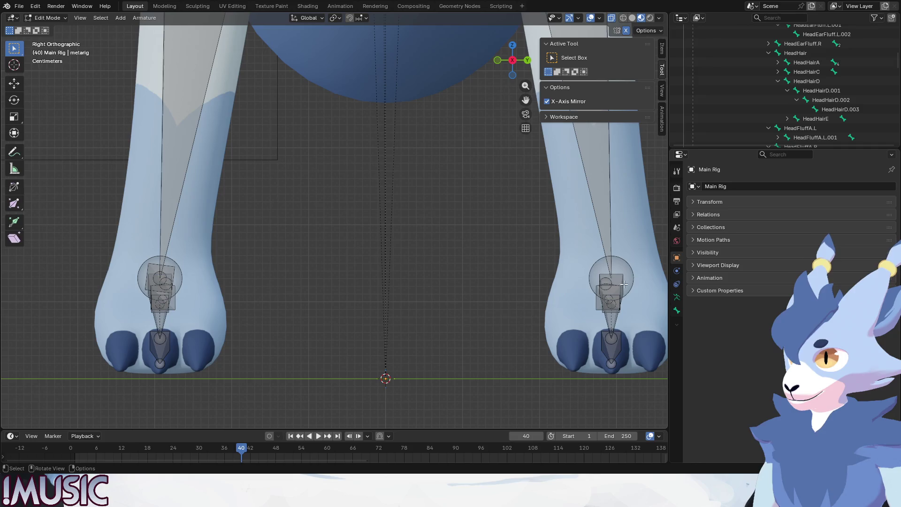
Step: Box-select the left foot's bones and shift them 0.012 m along Y
left_click_drag(217, 375, 89, 271)
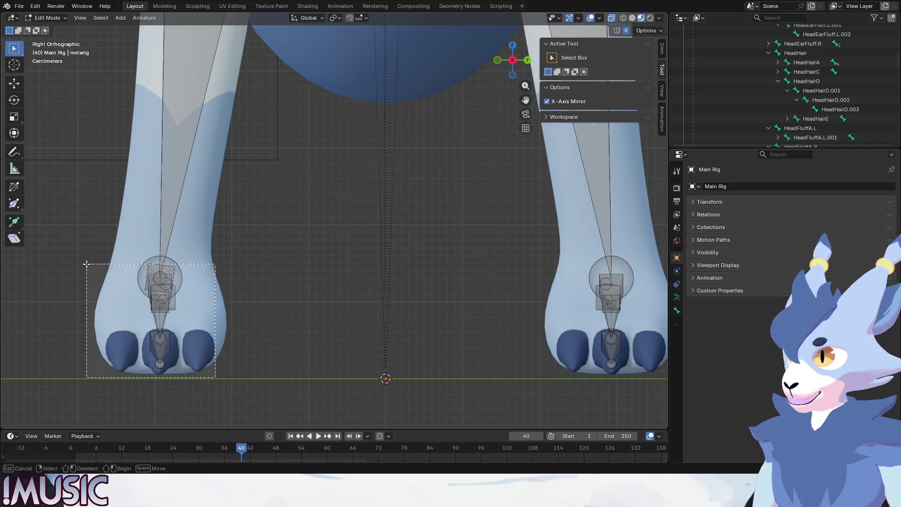
key("g")
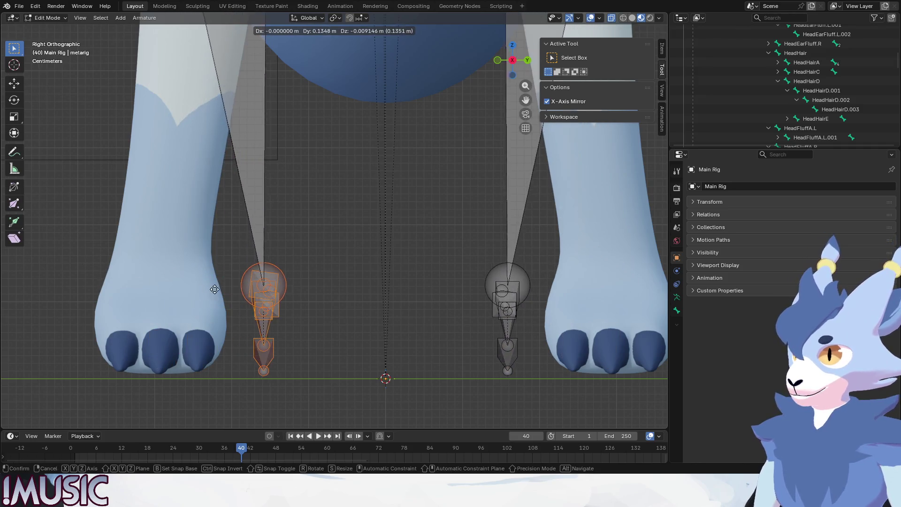
left_click(253, 282)
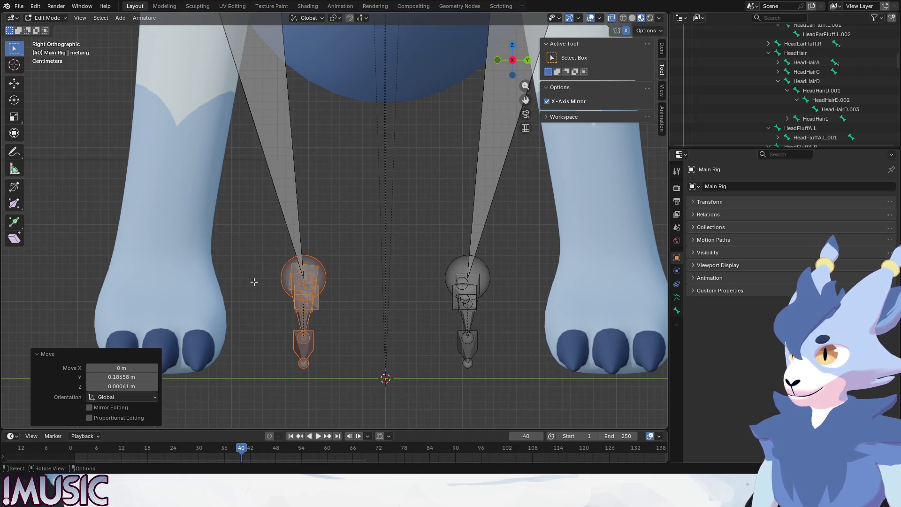
key("ctrl+z")
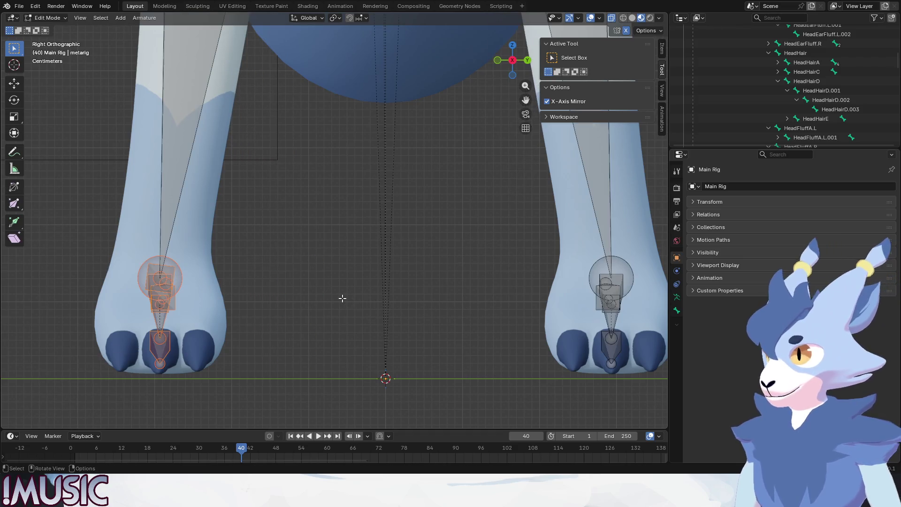
key("g")
key("x")
key("y")
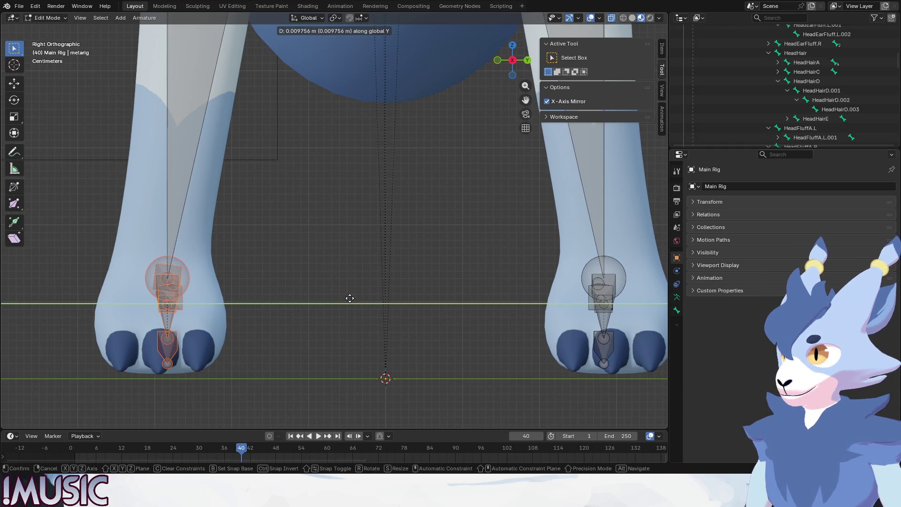
left_click(352, 298)
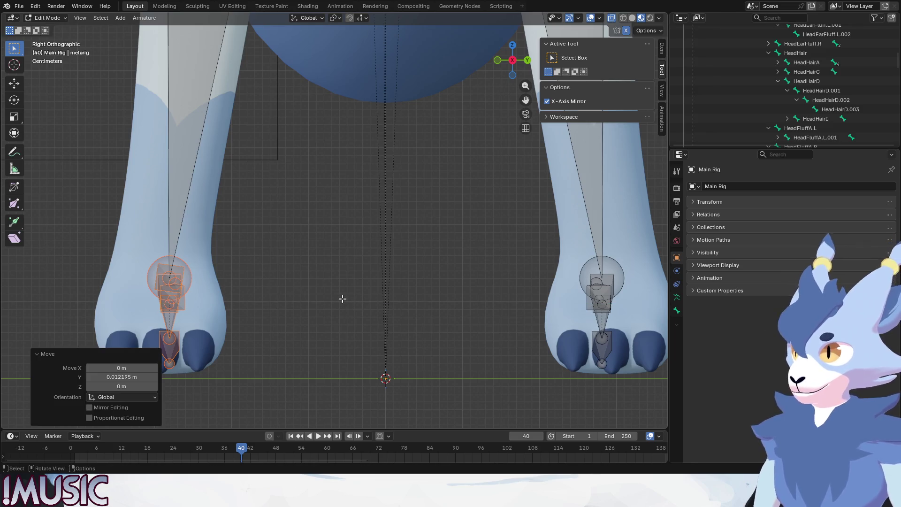
Step: Deselect the bones, frame the whole rig, and return to Pose Mode
left_click(333, 297)
scroll(334, 298, "down", 5)
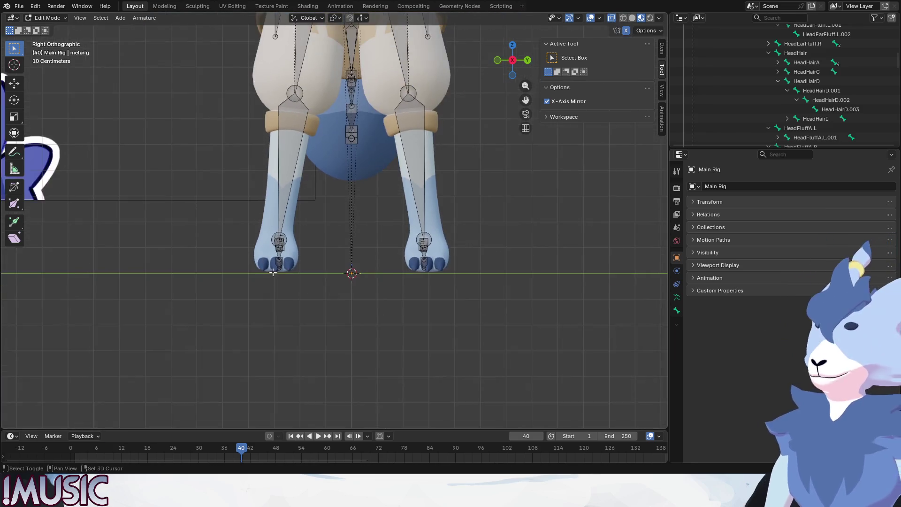
middle_click_drag(273, 272, 259, 334, "shift")
left_click(51, 18)
left_click(48, 52)
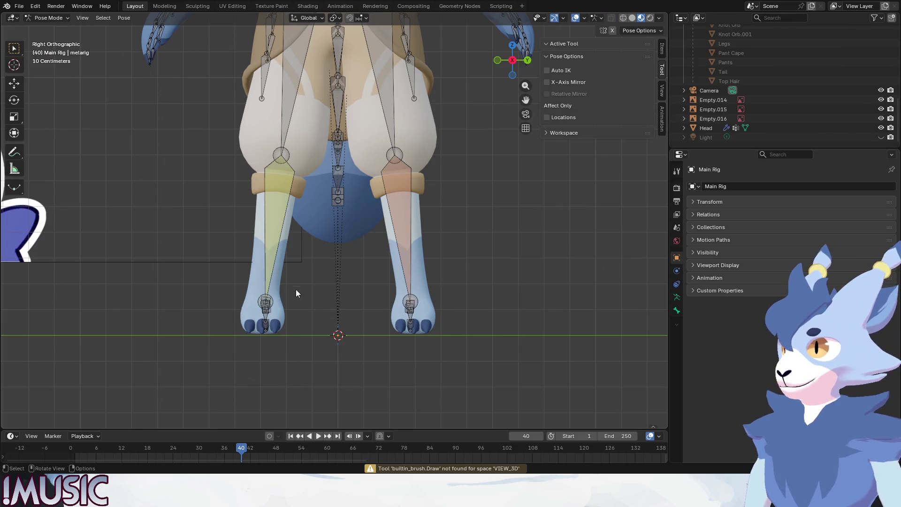
Step: Raise foot.R_IK along Z, then move thigh.R vertically to check the chain
left_click(263, 302)
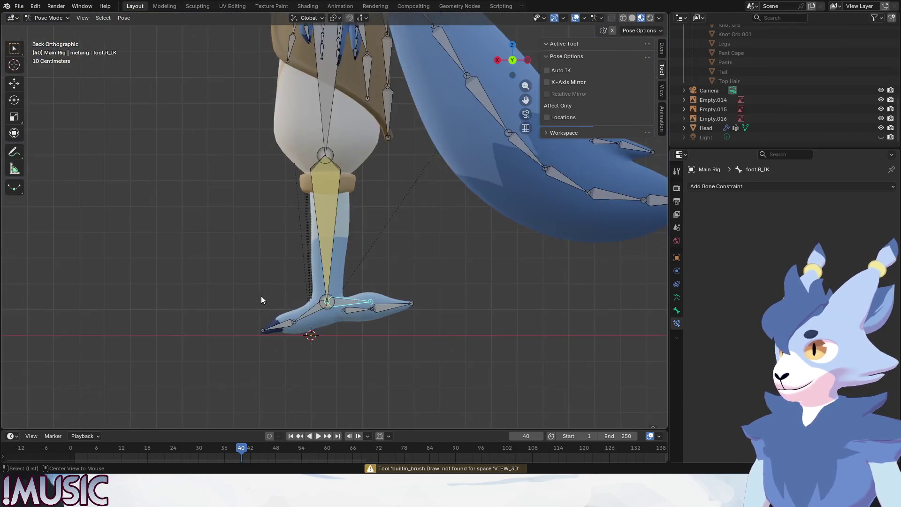
key("g")
key("z")
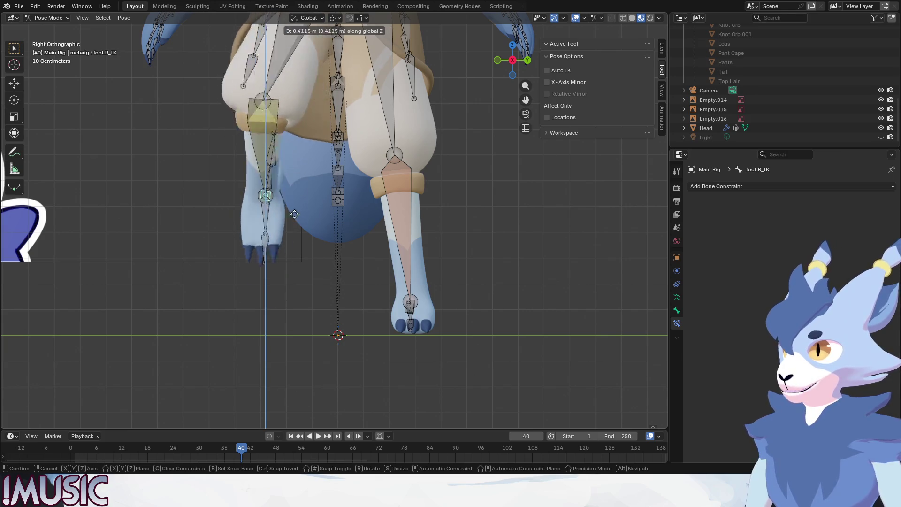
left_click(289, 299)
key("KP_1")
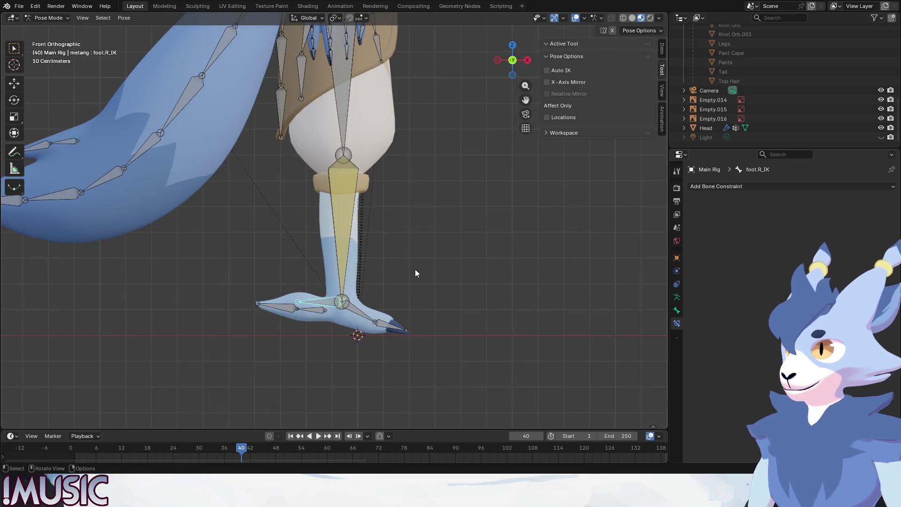
left_click(352, 153)
key("g")
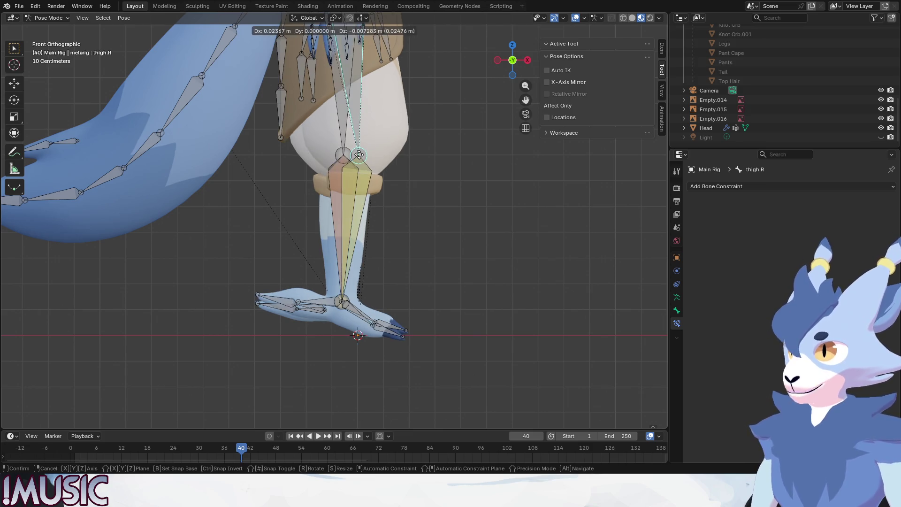
key("KP_3")
key("z")
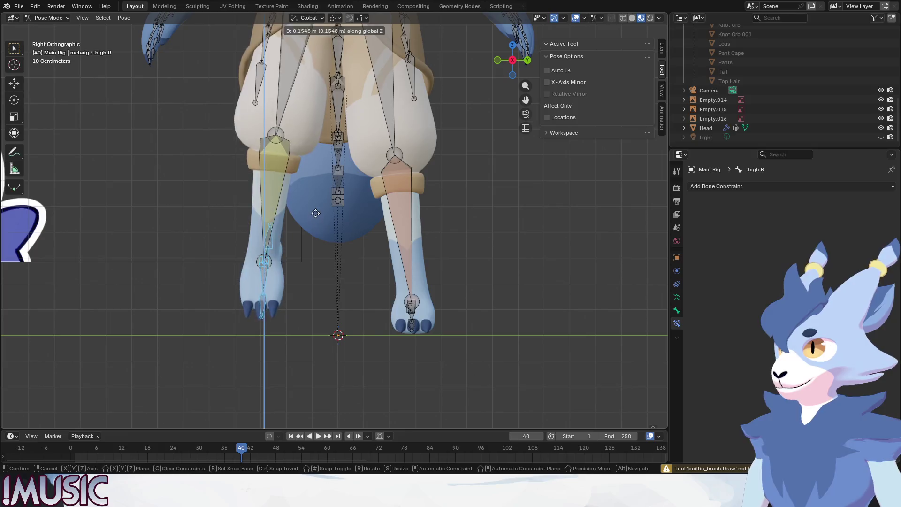
left_click(311, 151)
mouse_move(311, 150)
middle_mouse_down()
mouse_move(270, 300)
mouse_move(286, 319)
middle_mouse_up()
Step: Lift foot.R_IK 0.6063 m along Z, orbit to inspect the knee, then undo
left_click(285, 317)
key("KP_1")
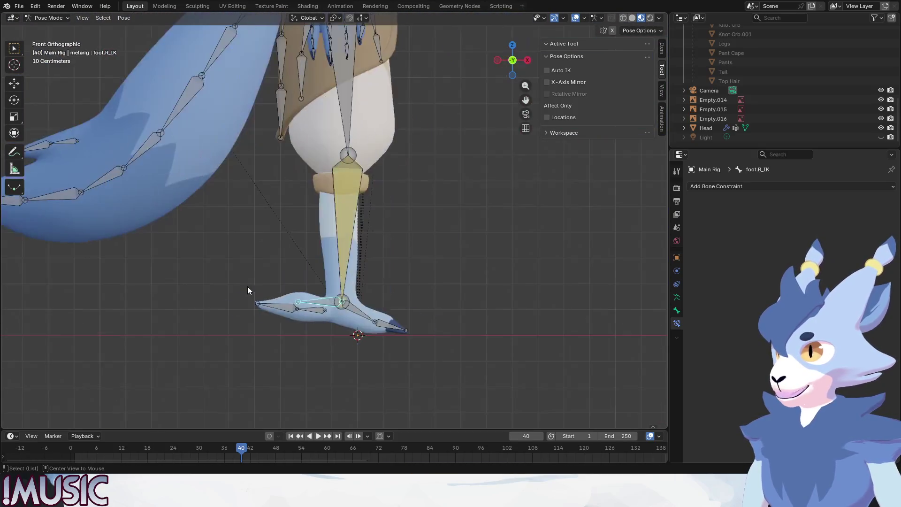
key("KP_3")
key("g")
key("z")
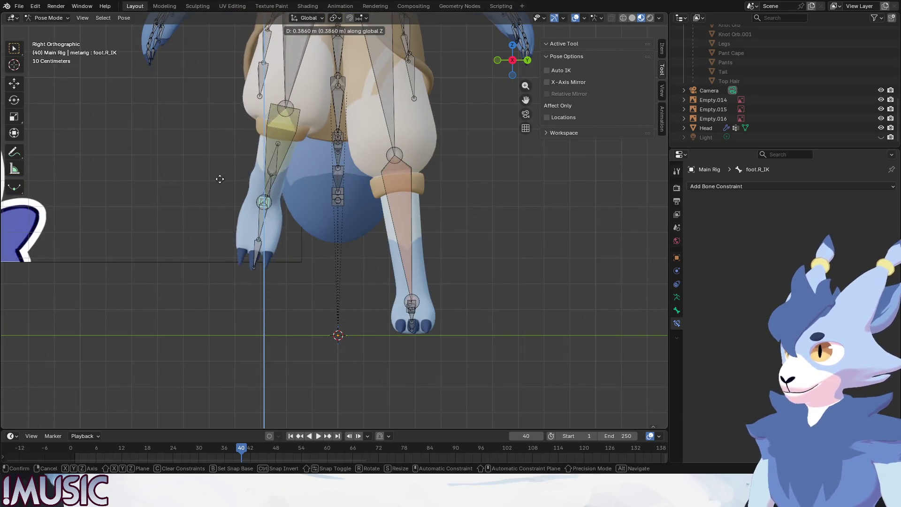
left_click(213, 131)
mouse_move(213, 130)
middle_mouse_down()
mouse_move(239, 166)
mouse_move(311, 184)
middle_mouse_up()
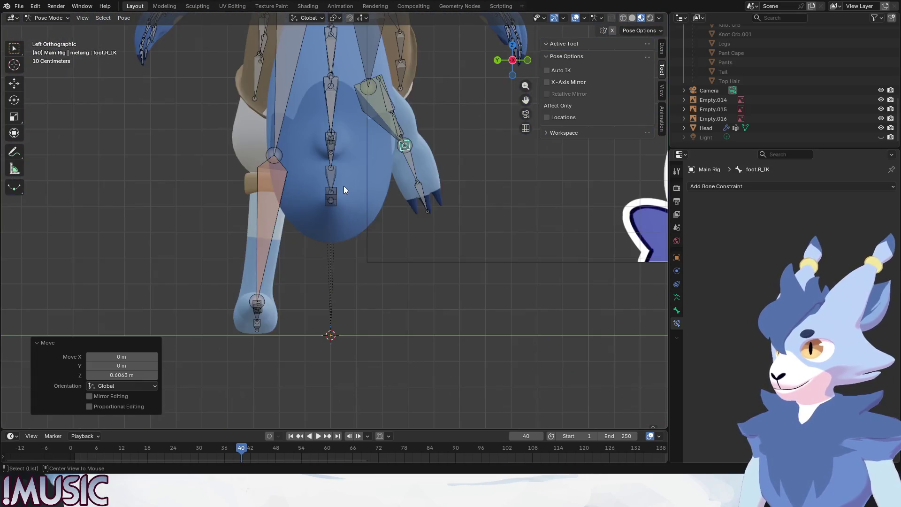
middle_click_drag(311, 185, 148, 192)
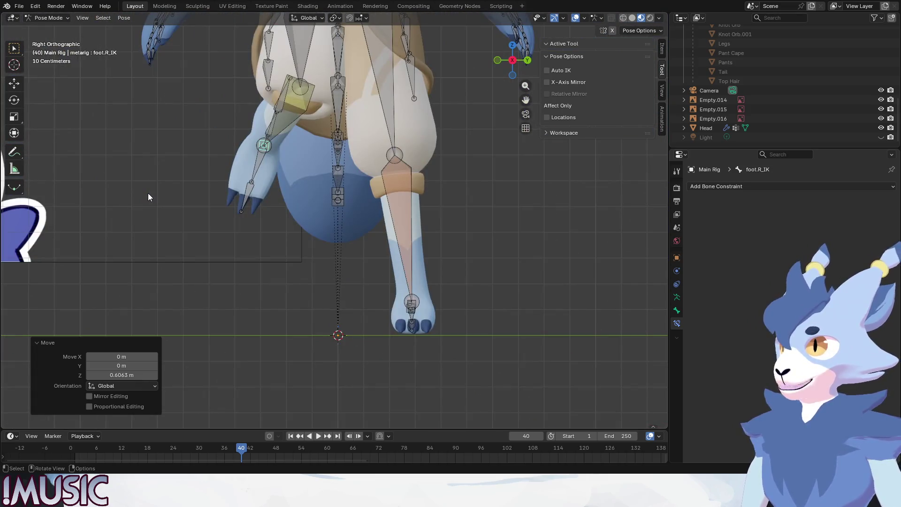
key("ctrl+z")
Step: Raise foot.R_IK along Z again and orbit around the legs to inspect the bend
key("g")
key("z")
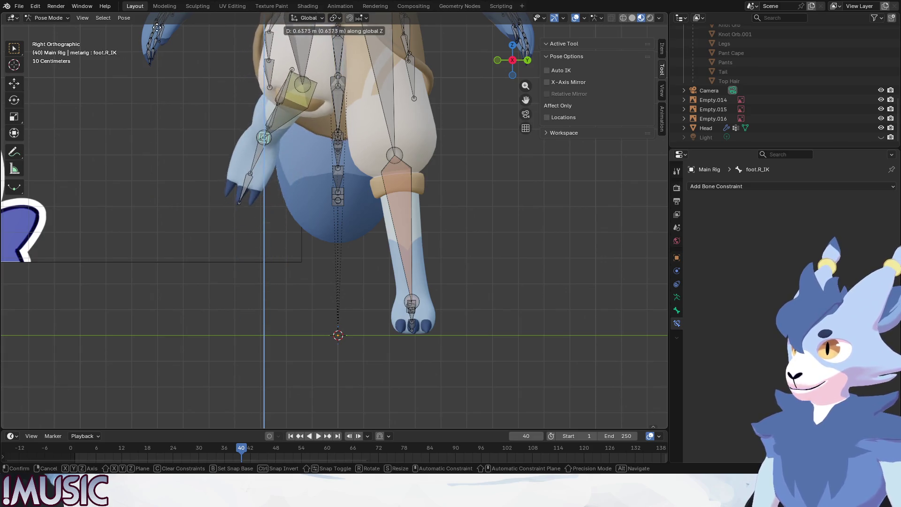
left_click(288, 147)
mouse_move(288, 150)
middle_mouse_down()
mouse_move(349, 181)
mouse_move(258, 177)
mouse_move(232, 186)
middle_mouse_up()
scroll(349, 181, "down", 5)
scroll(287, 185, "up", 5)
middle_click_drag(225, 296, 260, 322)
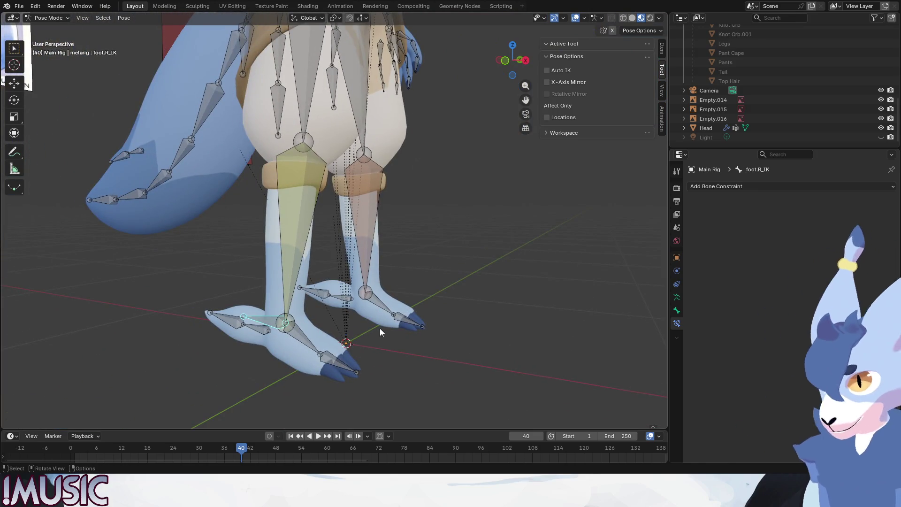
Step: In Edit Mode, mirror the selected foot bone across X Global, then undo it
left_click(47, 18)
left_click(45, 38)
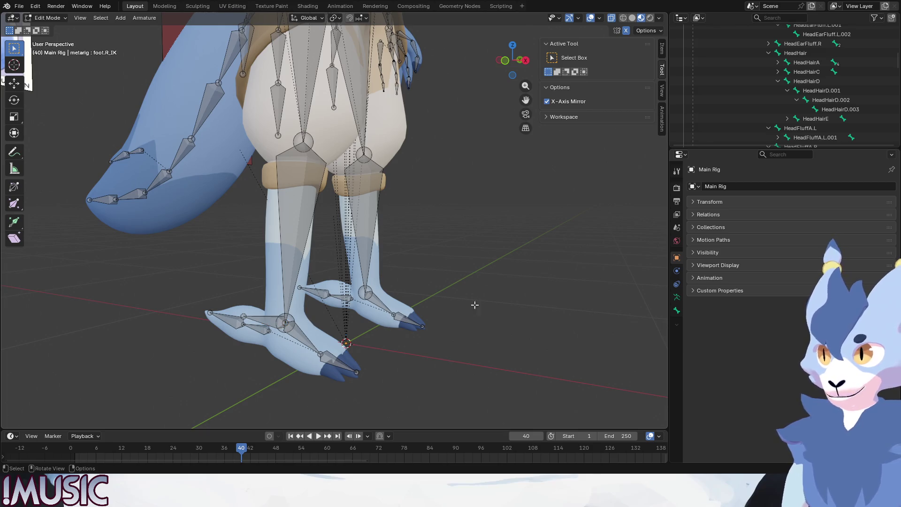
right_click(263, 317)
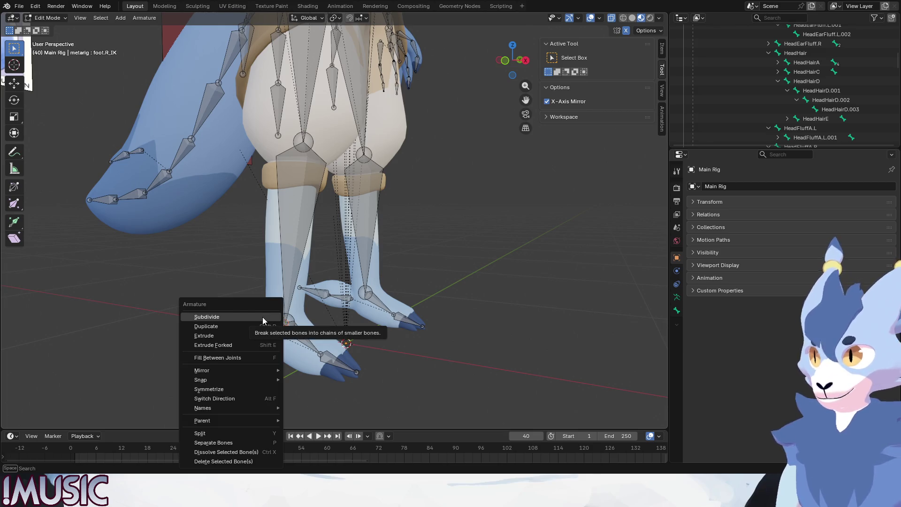
mouse_move(213, 371)
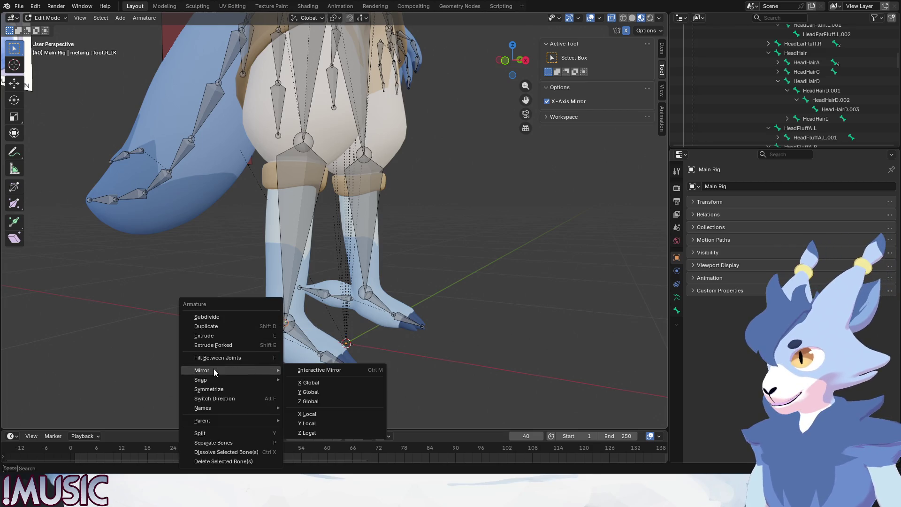
left_click(313, 381)
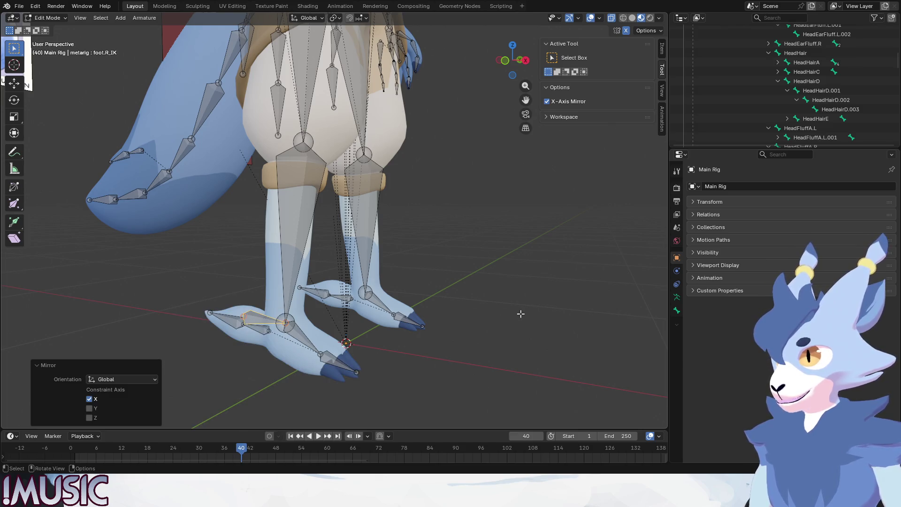
key("ctrl+z")
Step: Mirror the foot bones with Interactive Mirror
right_click(261, 321)
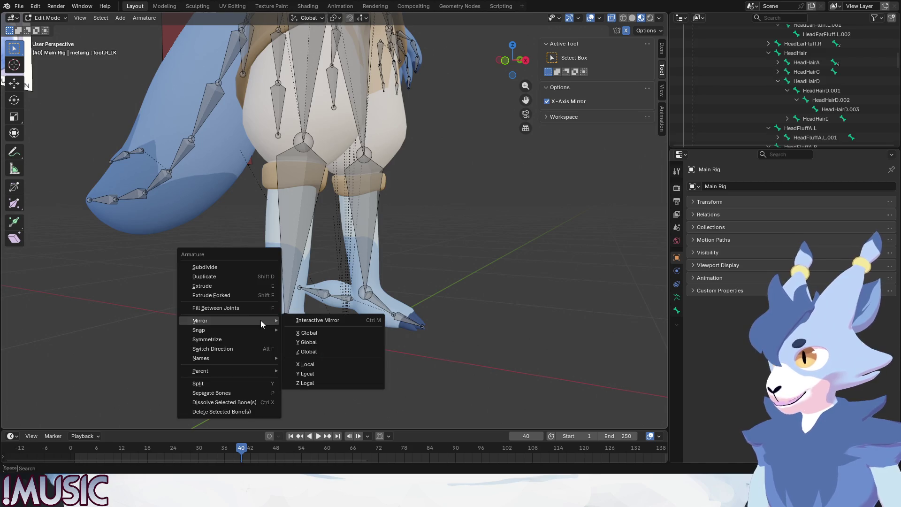
mouse_move(266, 320)
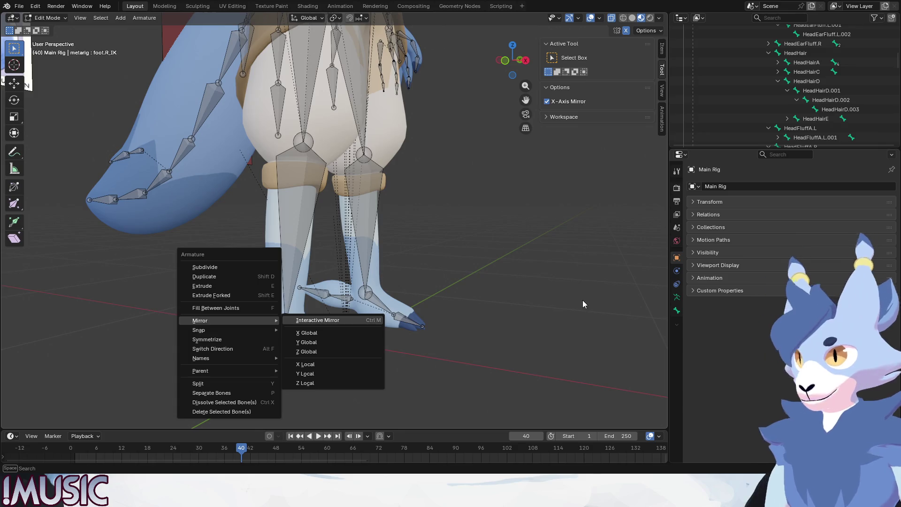
left_click(317, 320)
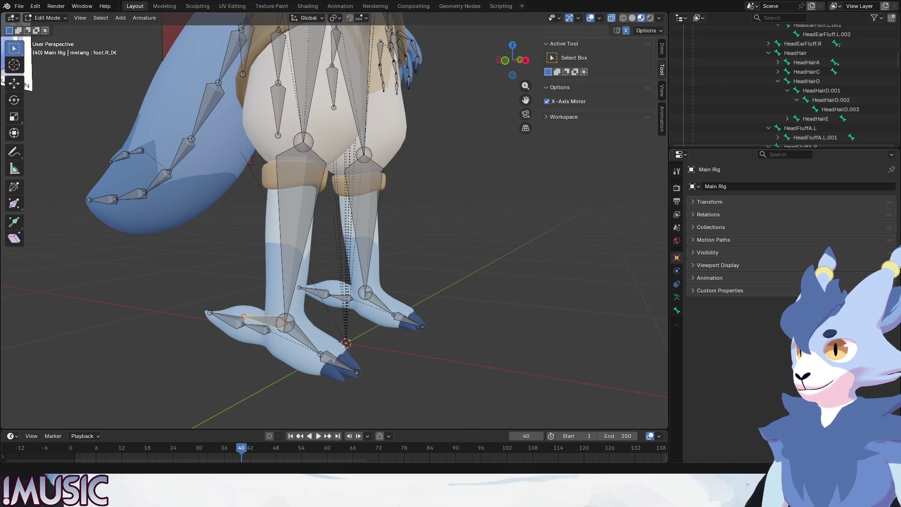
middle_click_drag(440, 314, 413, 304, "alt")
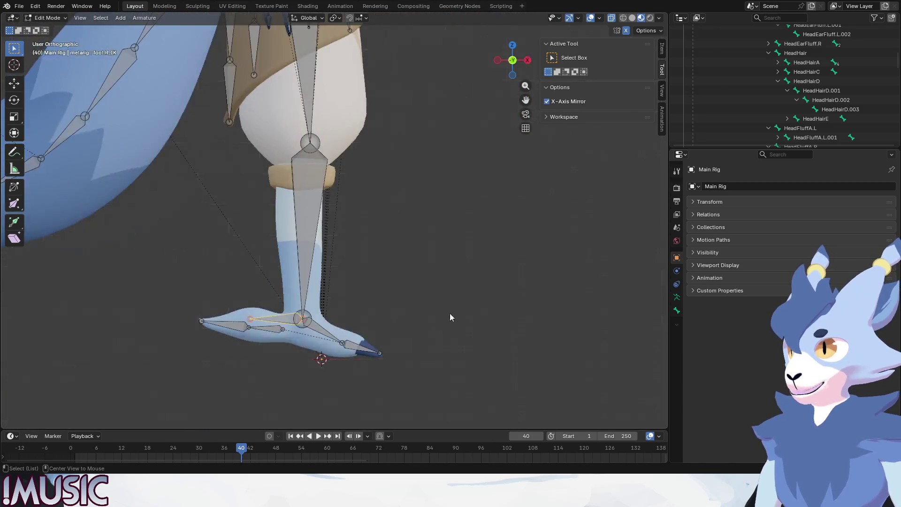
Step: Select the right leg bones with the thigh active and symmetrize them onto the left leg
scroll(413, 303, "down", 4)
left_click_drag(460, 334, 376, 181)
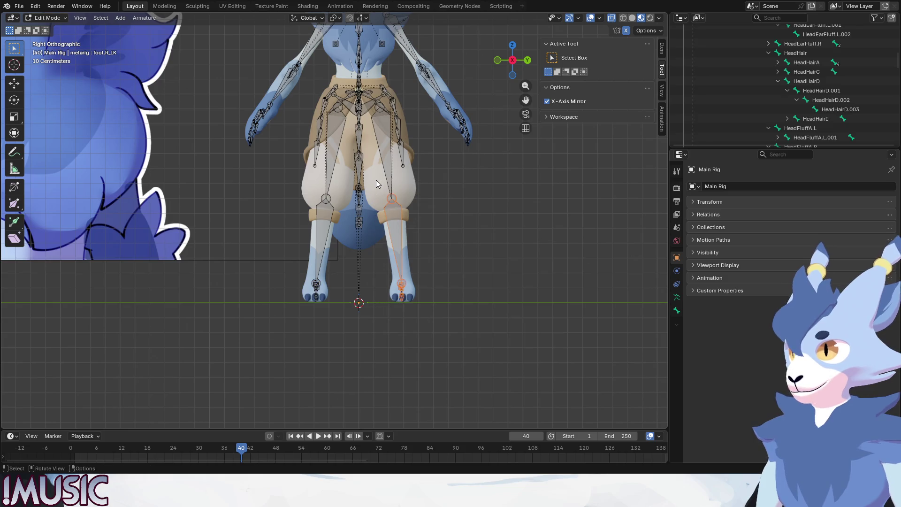
left_click(385, 165, "ctrl")
right_click(441, 232)
mouse_move(441, 232)
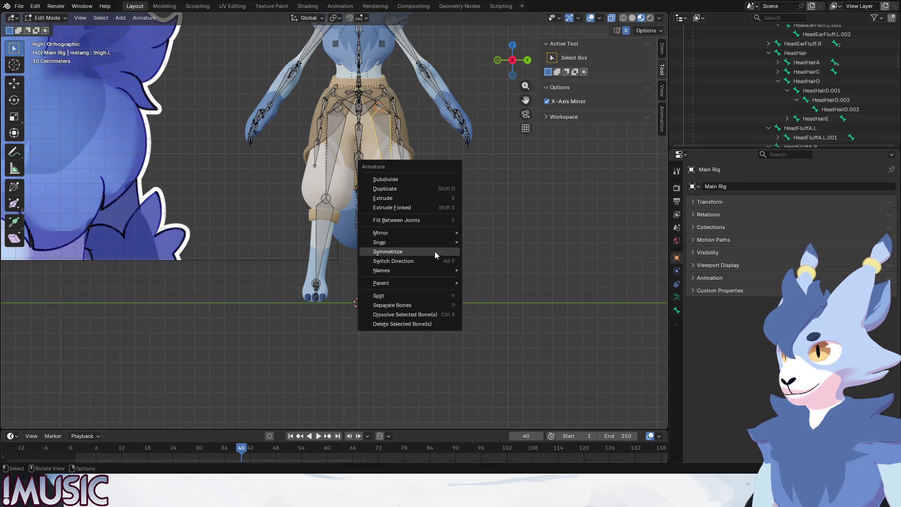
left_click(434, 252)
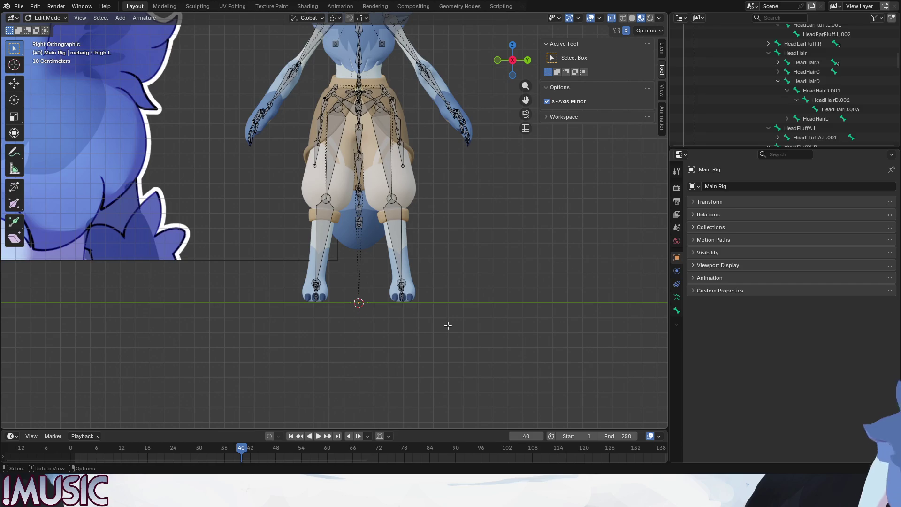
Step: Return to the Right Orthographic side view and put the rig into Pose Mode
middle_click_drag(448, 325, 354, 264)
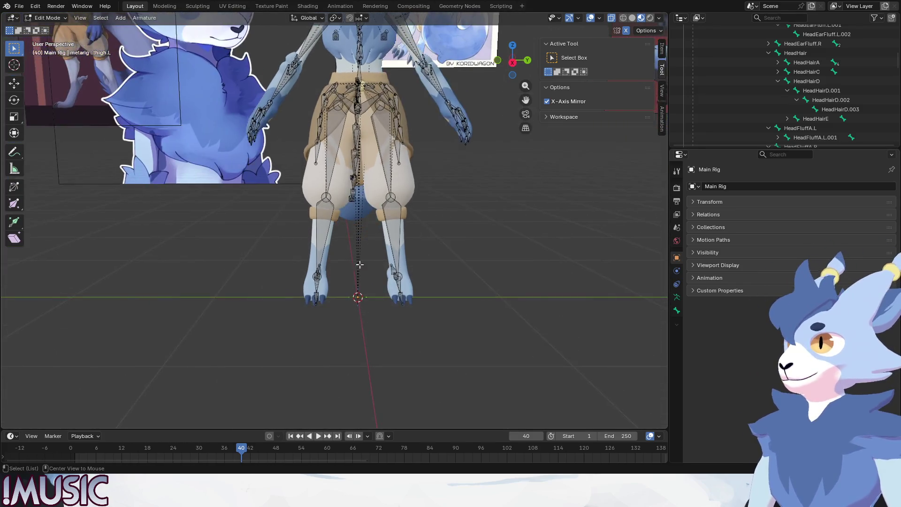
key("KP_3")
scroll(352, 277, "up", 2)
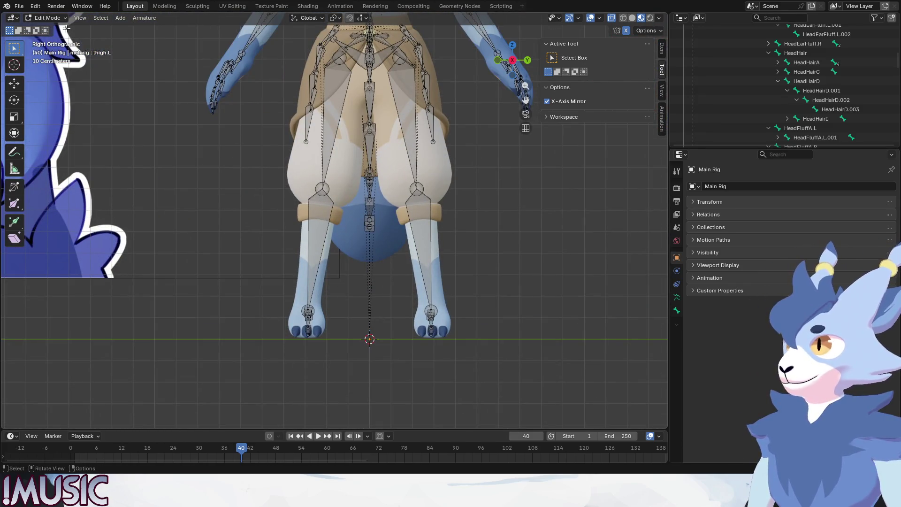
left_click(47, 18)
left_click(45, 47)
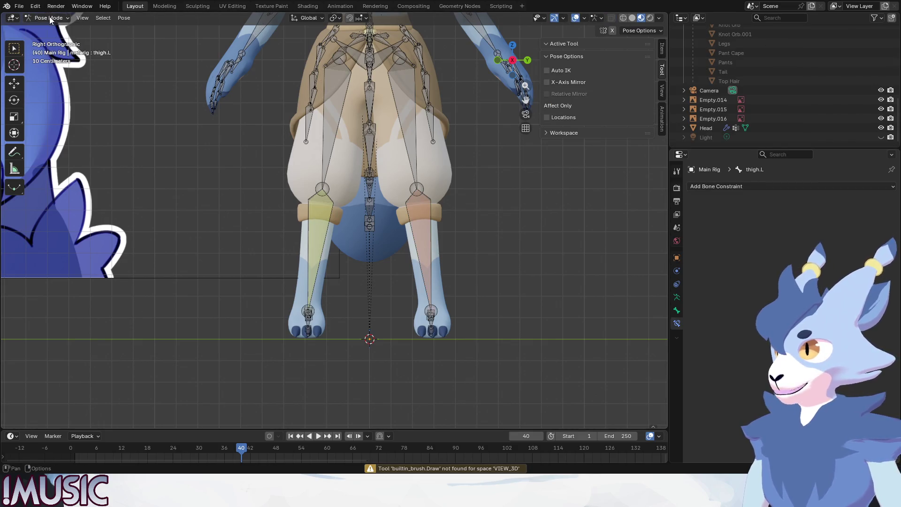
Step: Change the armature's mode and rename the knee pole bone to thigh_IK_pole.R
left_click(50, 18)
left_click(44, 37)
mouse_move(278, 249)
middle_mouse_down()
mouse_move(393, 305)
mouse_move(413, 300)
middle_mouse_up()
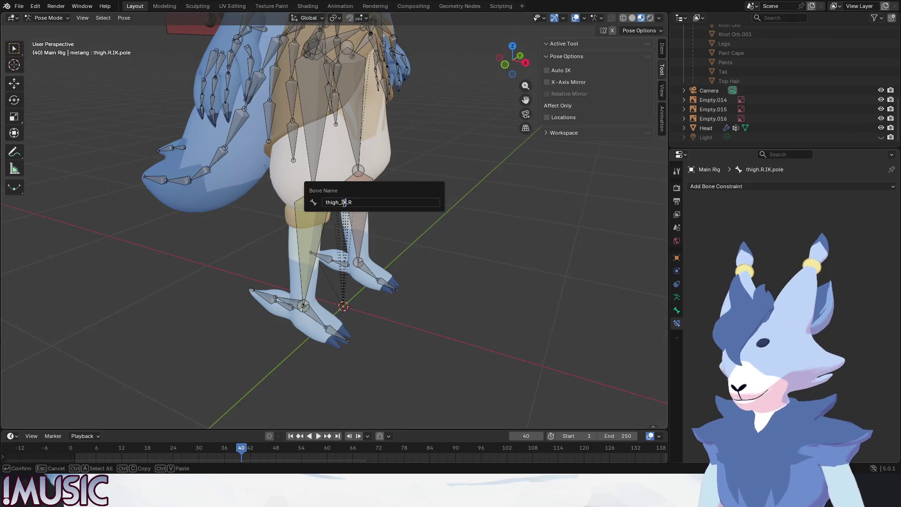
type("_pole")
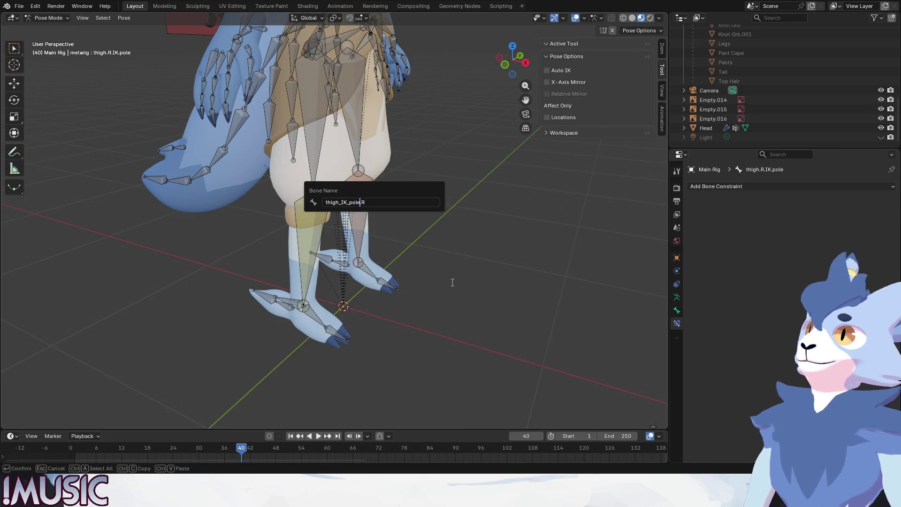
key("Return")
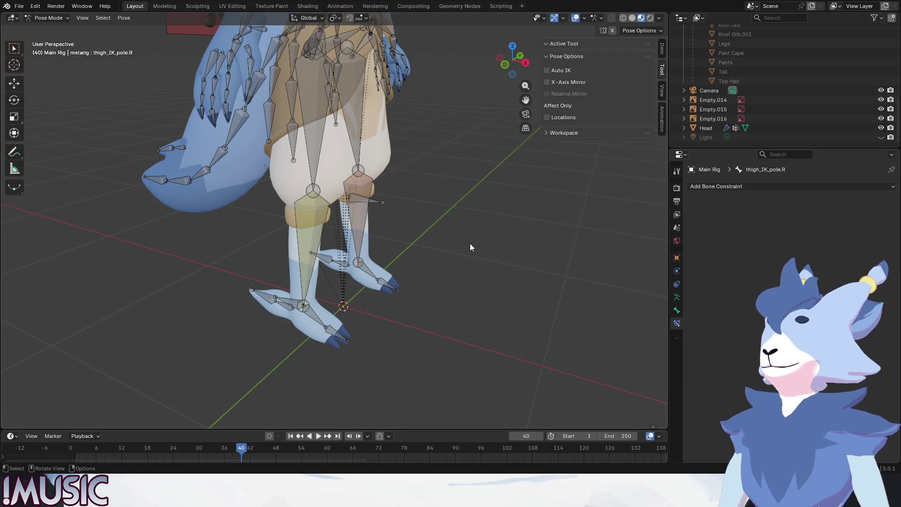
key("KP_1")
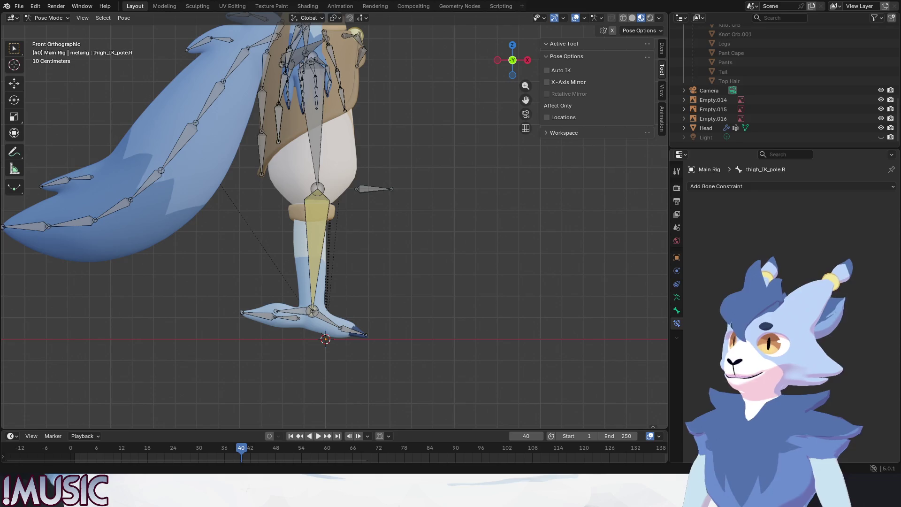
Step: Select foot_IK.R, lift it to test the knee bend, then undo back to rest
middle_click_drag(372, 308, 292, 303)
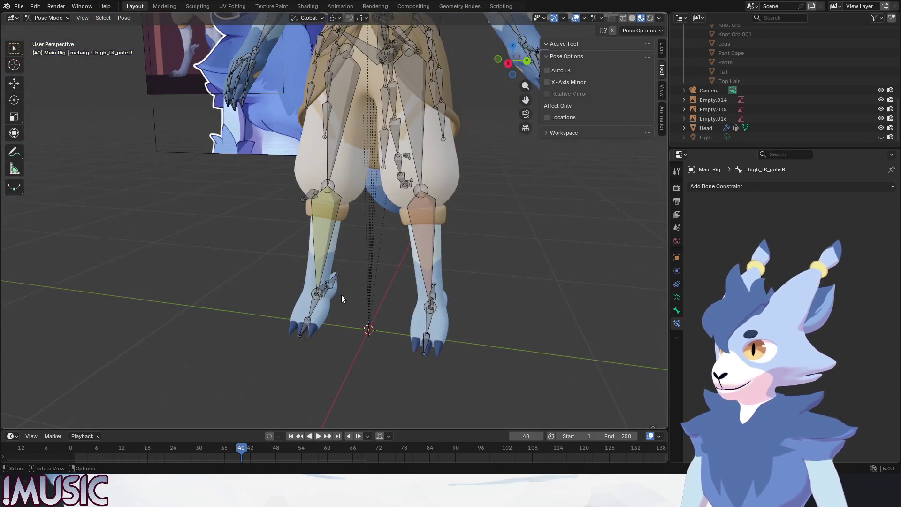
left_click(323, 290)
mouse_move(357, 291)
middle_mouse_down()
mouse_move(312, 289)
mouse_move(347, 288)
middle_mouse_up()
left_click(344, 284)
key("g")
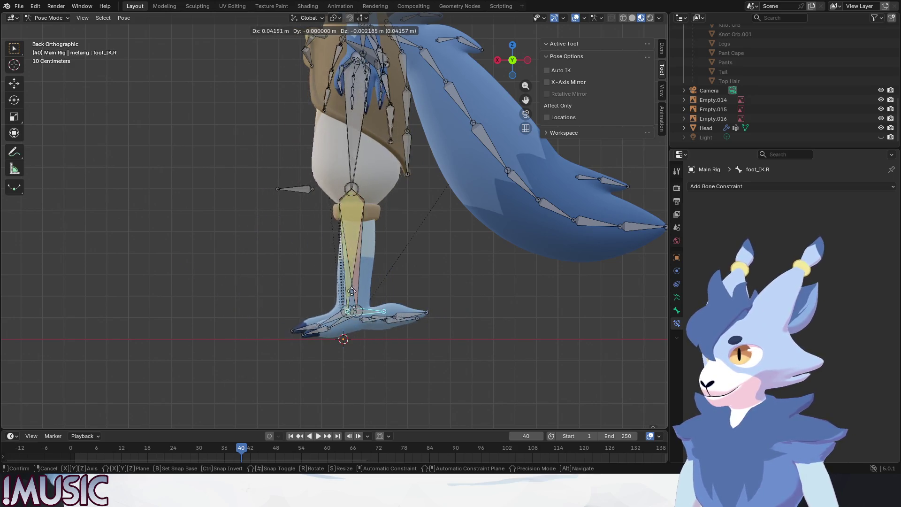
left_click(255, 263)
middle_click_drag(255, 263, 365, 287)
key("KP_3")
key("Right")
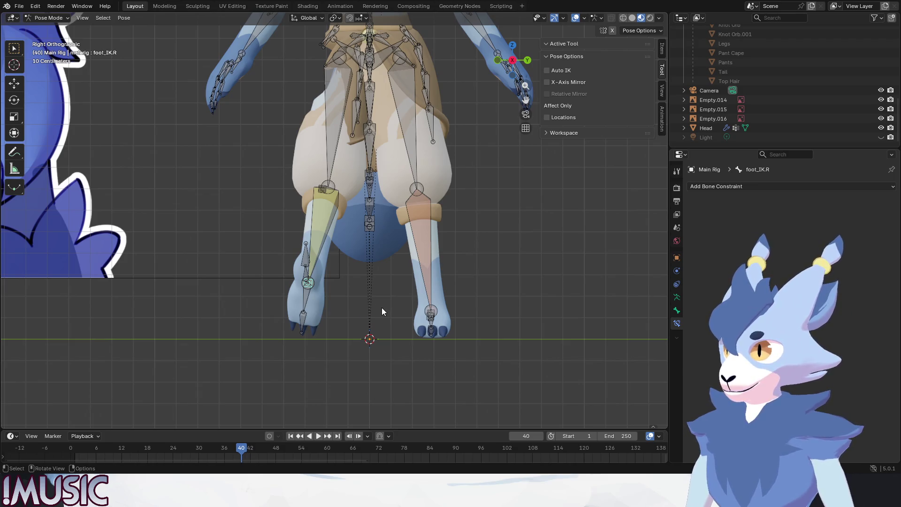
key("ctrl")
key("ctrl+z")
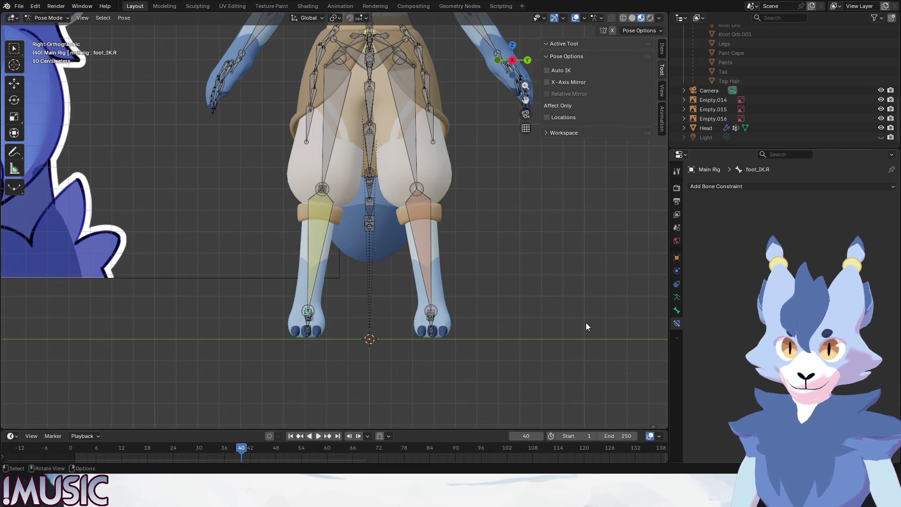
Step: Test-lift the foot again, undo it, and move thigh_IK_pole.R out sideways along X
key("ctrl+KP_1")
key("g")
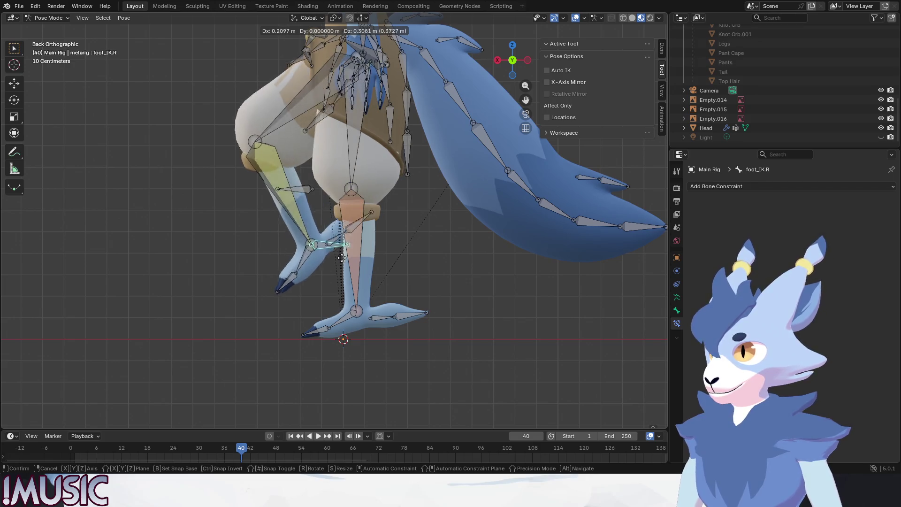
left_click(349, 263)
key("ctrl+z")
left_click(296, 189)
key("g")
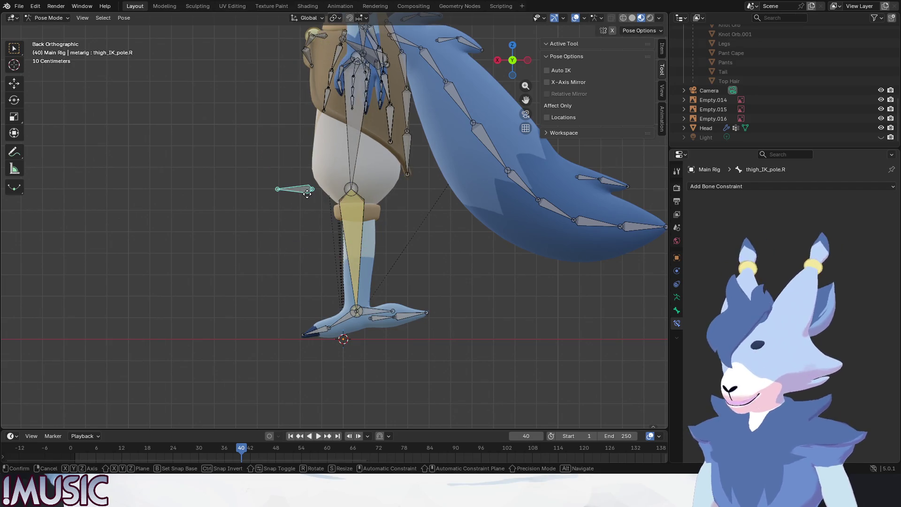
key("x")
left_click(183, 190)
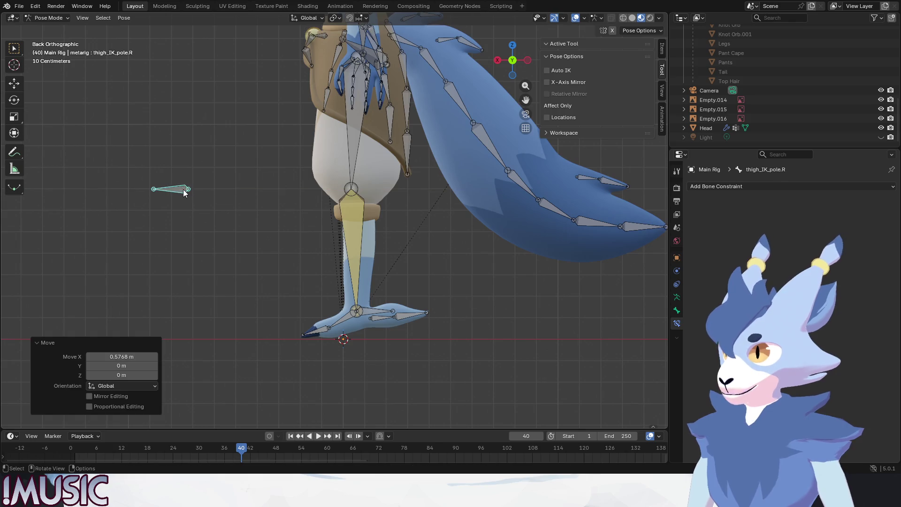
Step: Test the foot IK once more, undo, and push the knee pole further out along X
left_click(376, 317)
key("g")
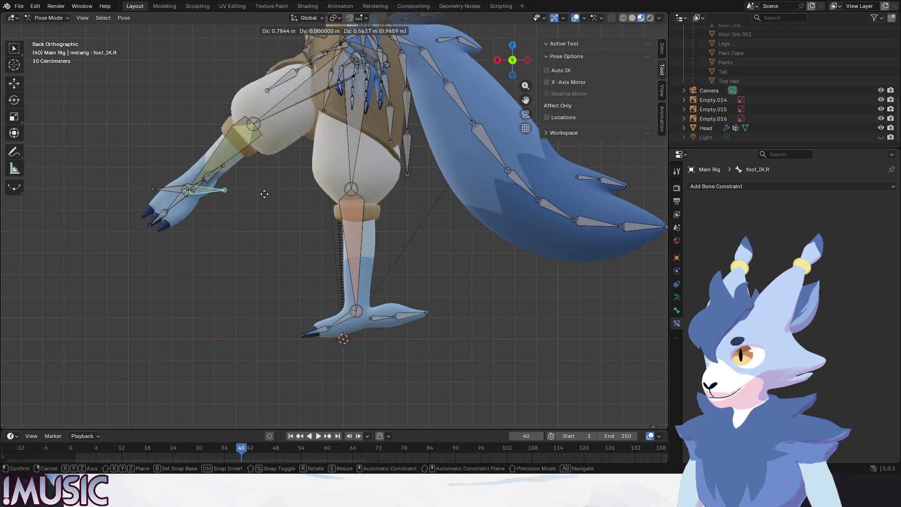
left_click(348, 233)
key("ctrl+z")
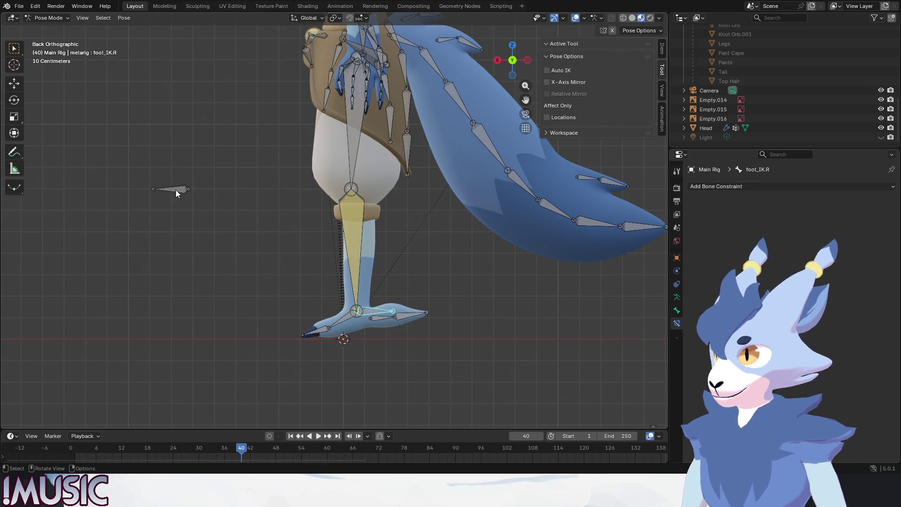
left_click(176, 190)
key("g")
key("y")
key("x")
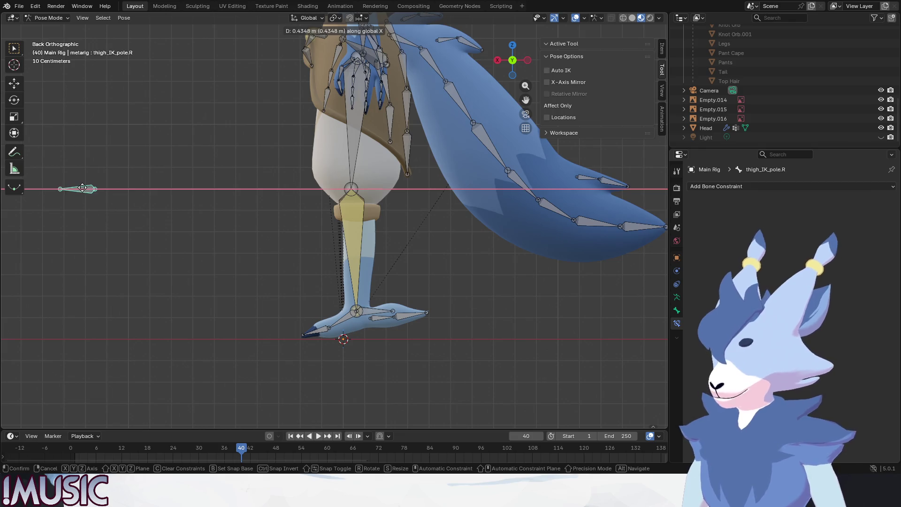
left_click(54, 189)
Step: Raise foot_IK.R and inspect the bent leg from back and side views
left_click(378, 312)
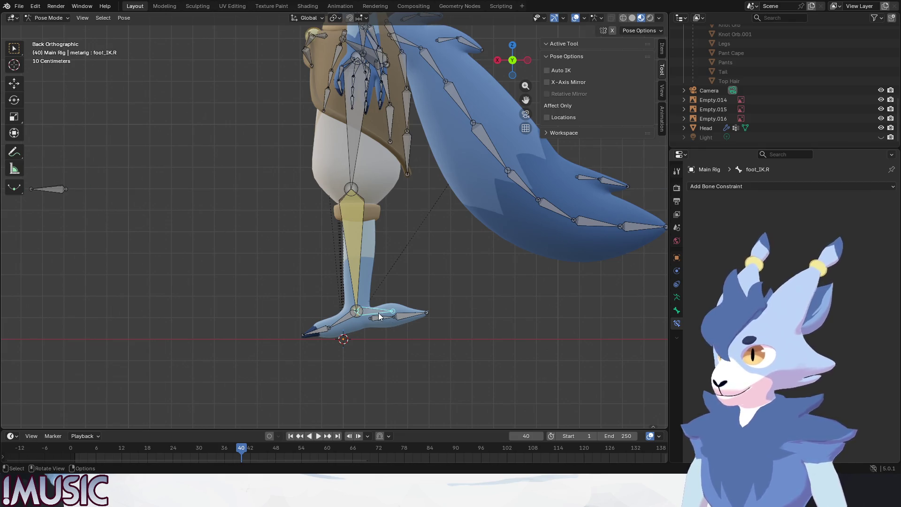
key("g")
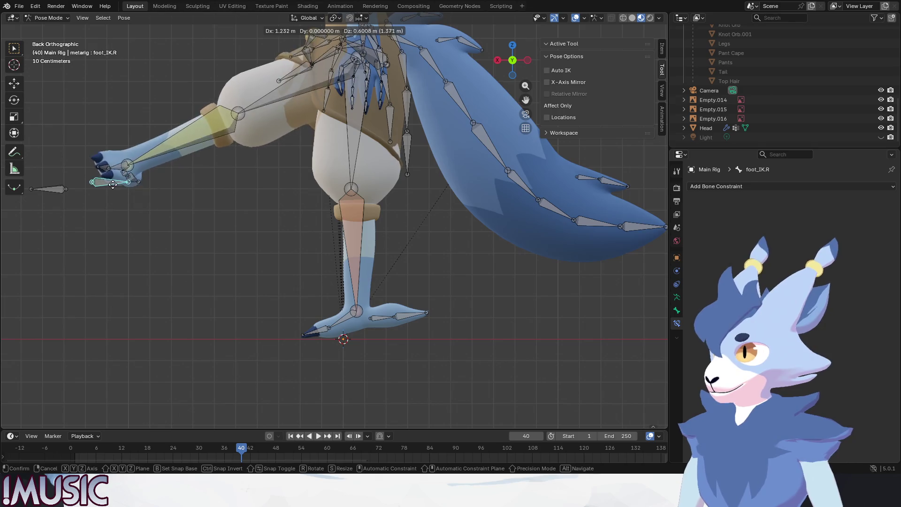
left_click(141, 169)
mouse_move(141, 169)
middle_mouse_down()
mouse_move(278, 203)
mouse_move(225, 228)
mouse_move(162, 230)
middle_mouse_up()
key("ctrl+KP_1")
key("ctrl+z")
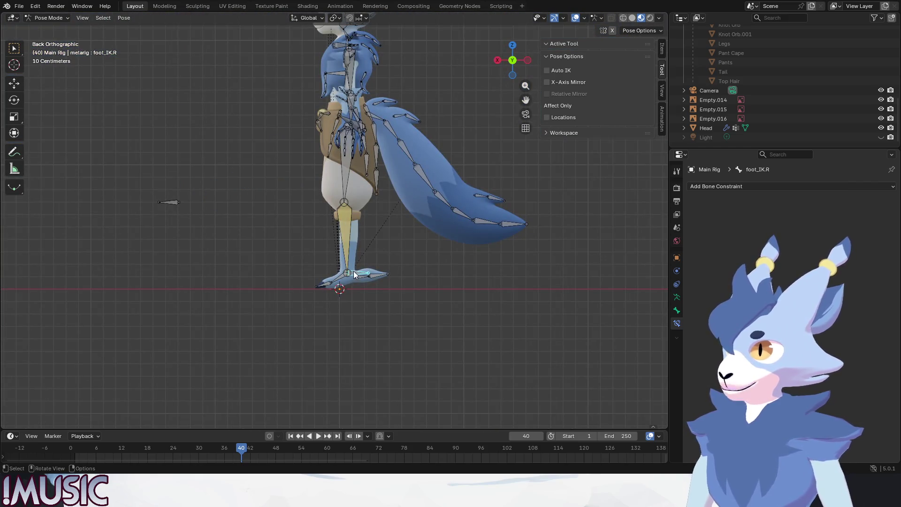
key("g")
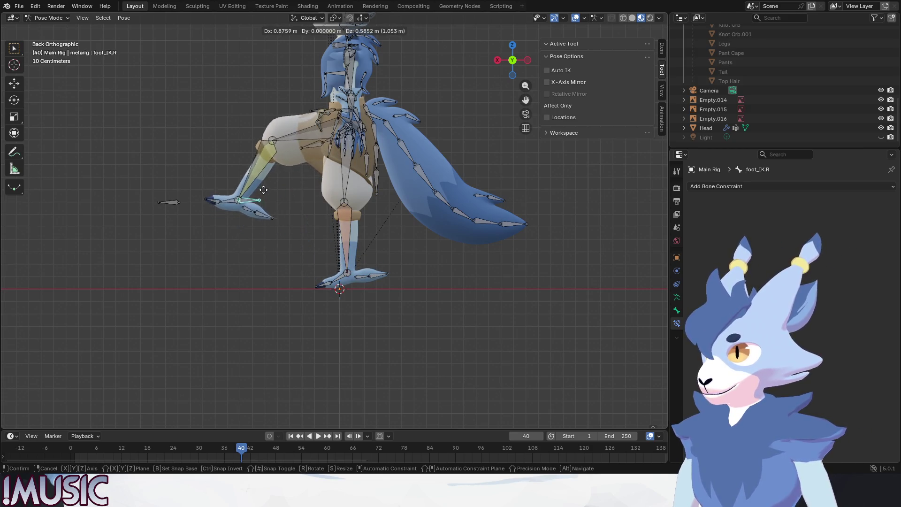
left_click(255, 188)
mouse_move(255, 189)
middle_mouse_down()
mouse_move(357, 218)
mouse_move(365, 255)
middle_mouse_up()
mouse_move(363, 263)
middle_mouse_down()
mouse_move(350, 235)
mouse_move(322, 254)
middle_mouse_up()
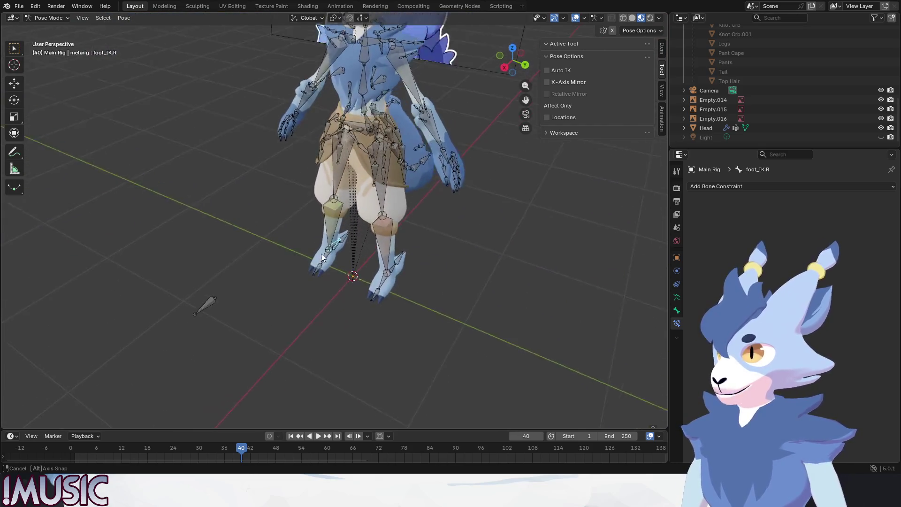
middle_click_drag(321, 254, 348, 299)
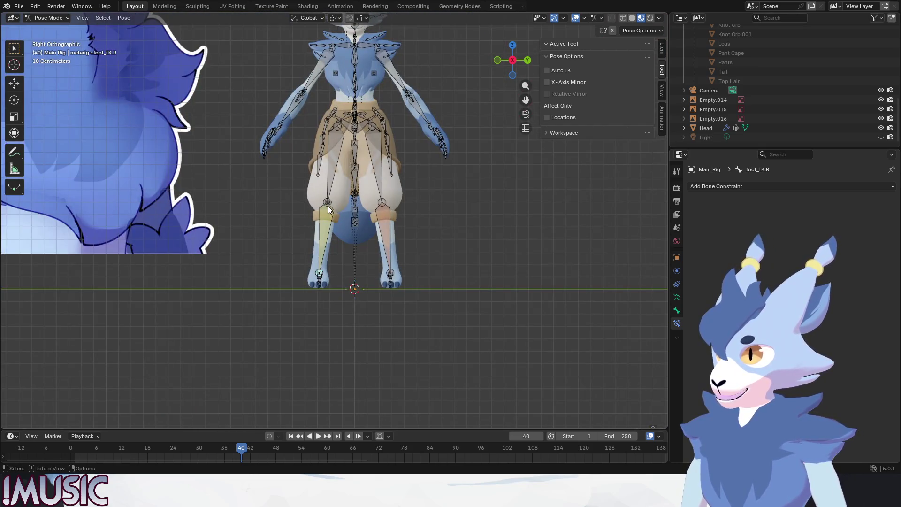
middle_click_drag(454, 337, 405, 336, "alt")
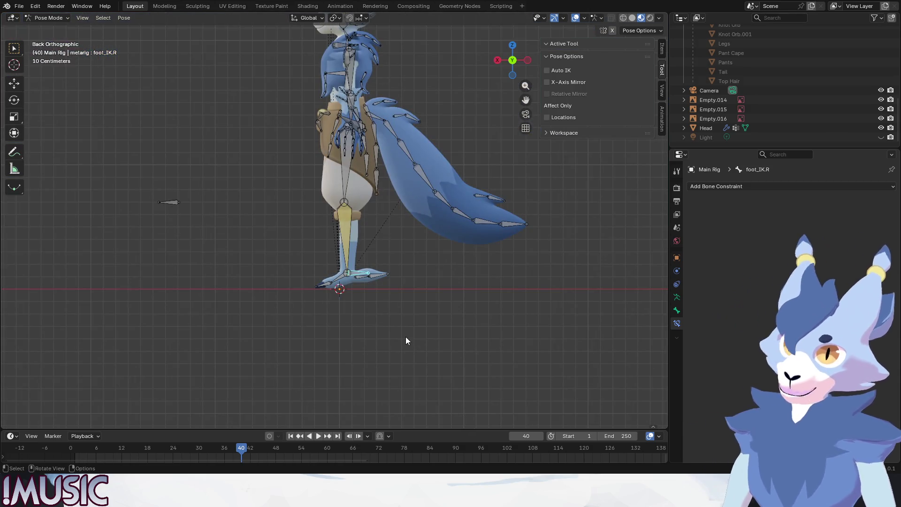
Step: Lift the right foot a final time, reset it to rest, and deselect it
key("g")
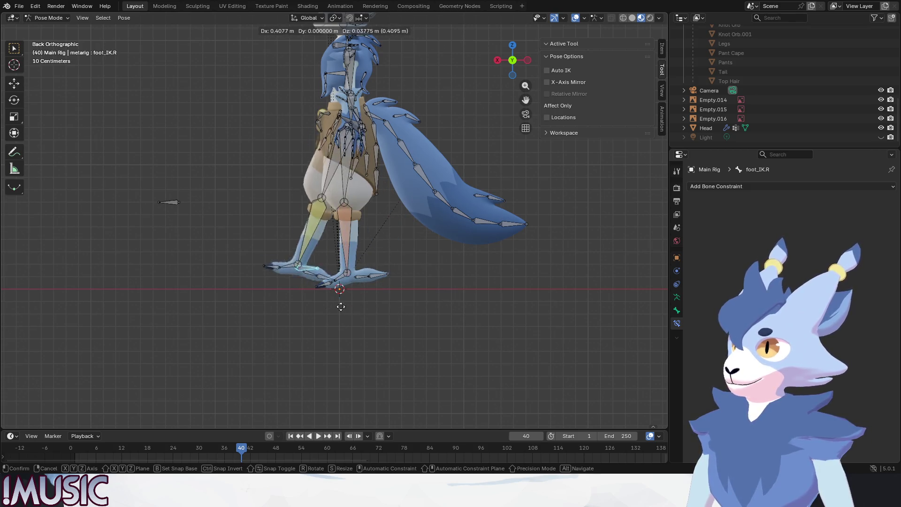
left_click(424, 265)
key("ctrl+z")
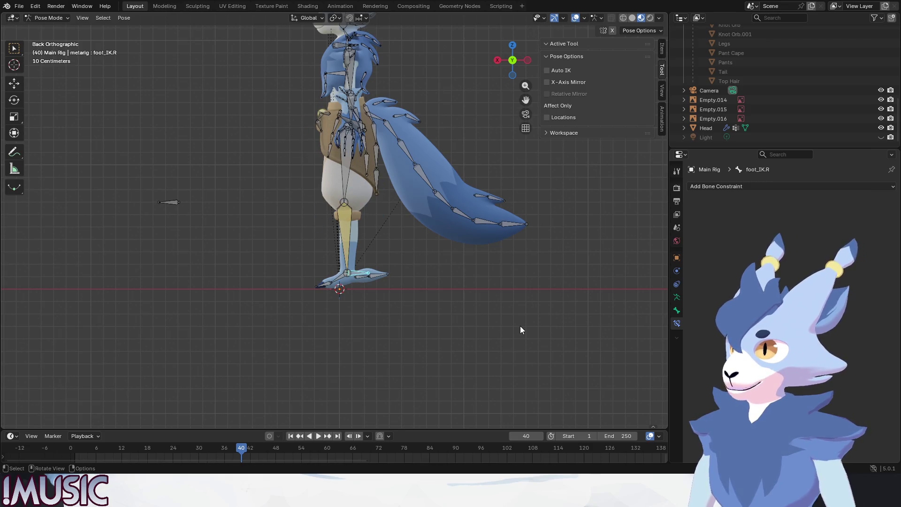
left_click(455, 341)
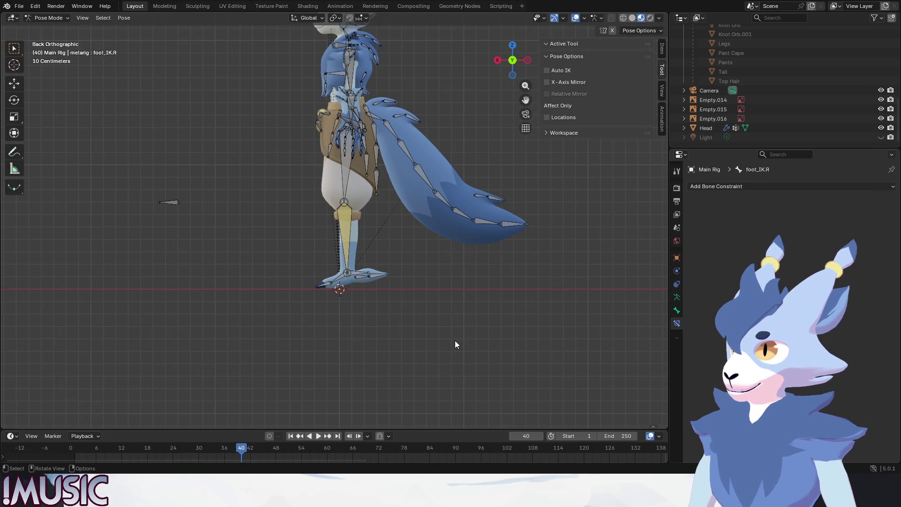
Step: Switch to Object Mode and save the file as Arky_2026_0315_01.blend
left_click(22, 11)
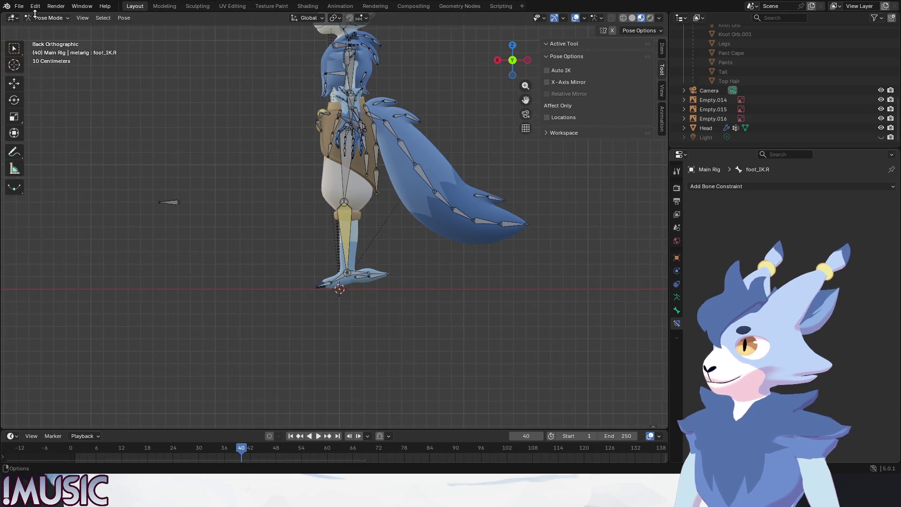
left_click(39, 25)
left_click(19, 6)
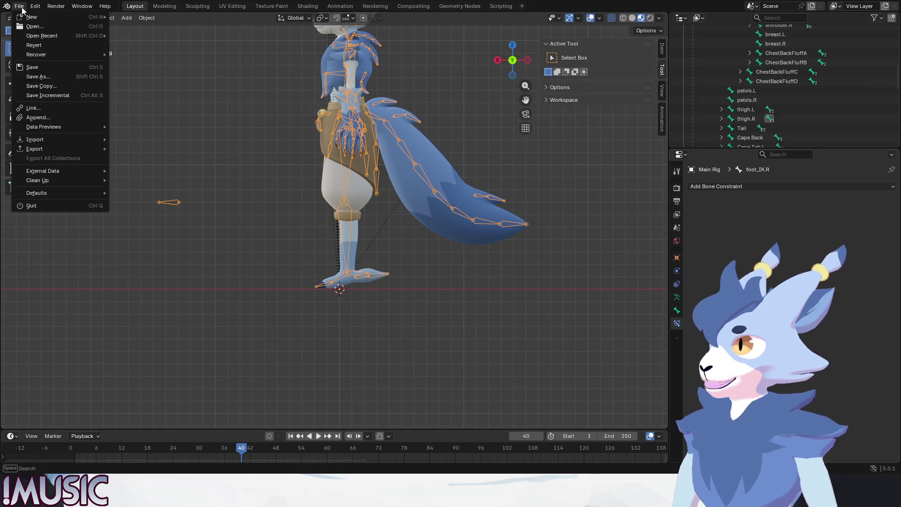
left_click(47, 69)
Step: Select the Main Rig armature and switch it into Edit Mode
middle_click_drag(410, 275, 477, 443)
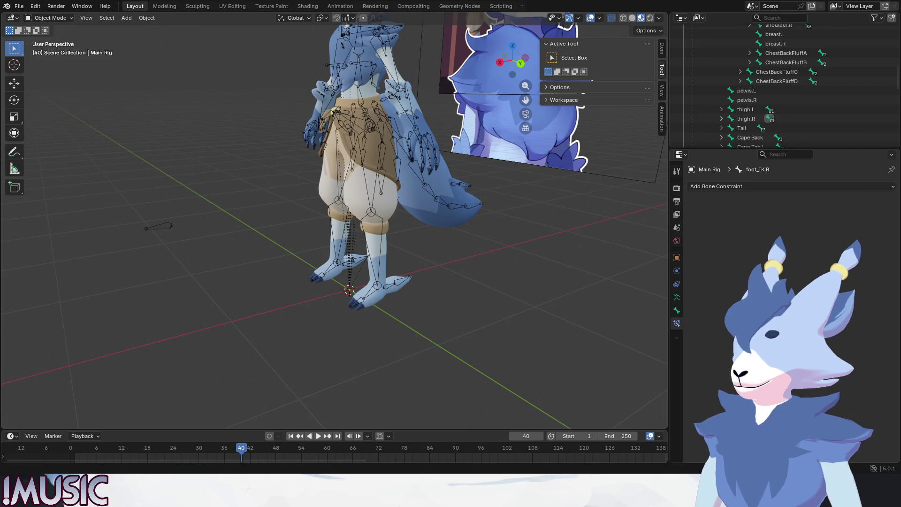
left_click(379, 241)
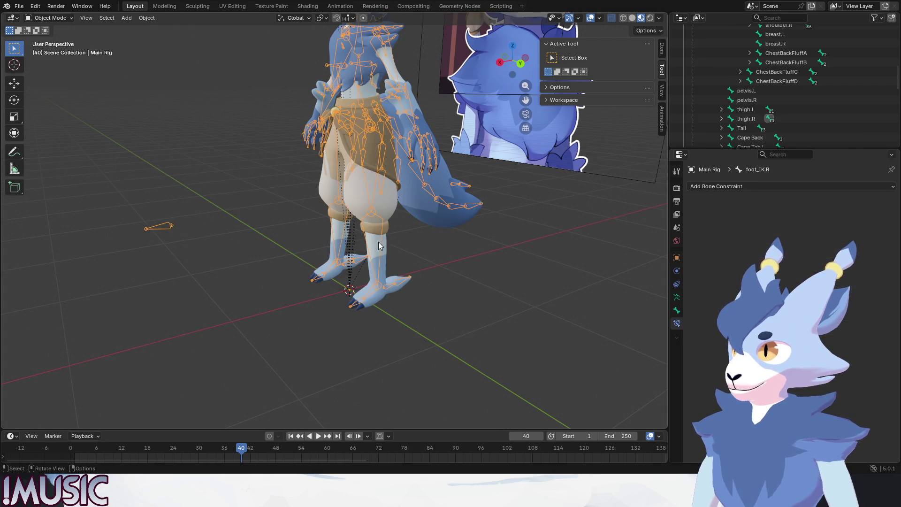
left_click(46, 17)
left_click(44, 43)
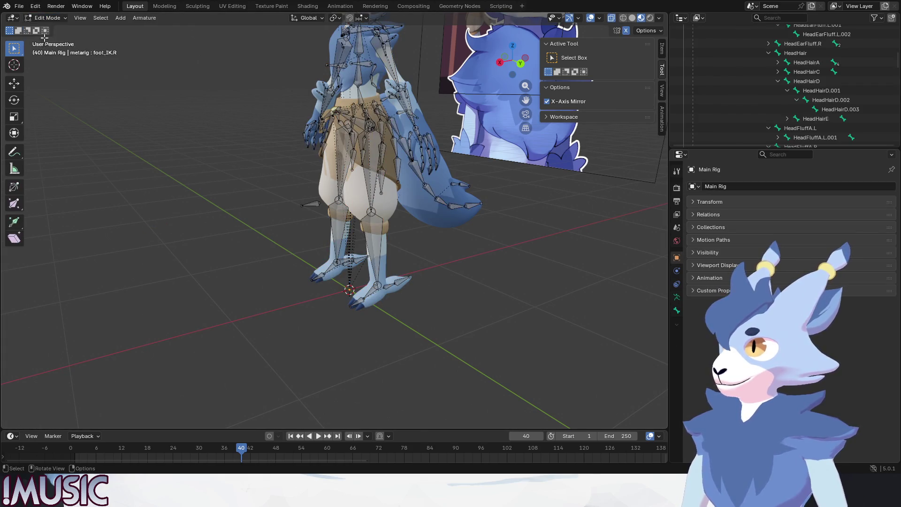
Step: In Pose Mode, test-move the left shin and rotate the right shin, undoing each
left_click(44, 18)
left_click(50, 49)
left_click(377, 239)
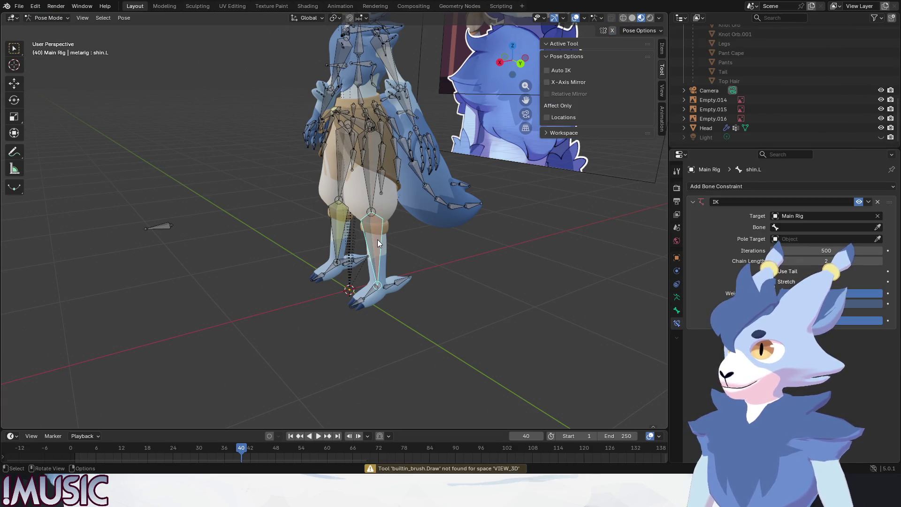
key("g")
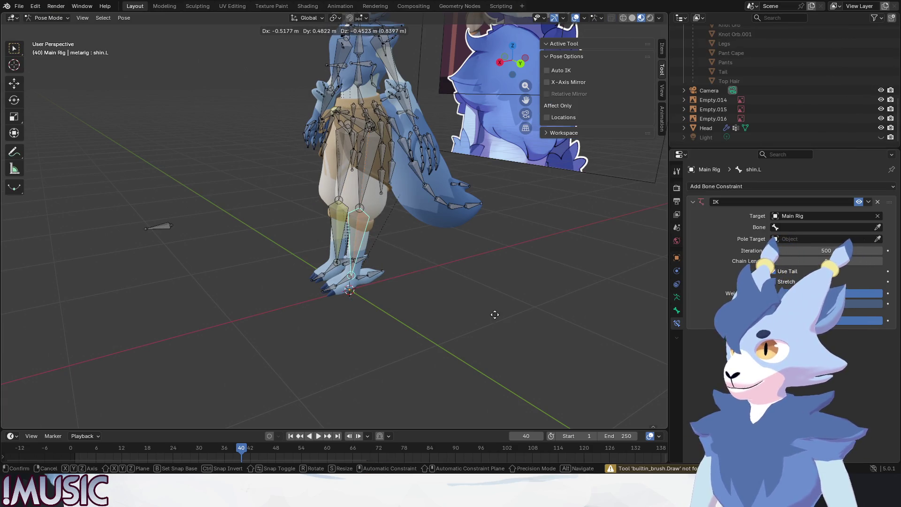
left_click(485, 310)
key("ctrl+z")
middle_click_drag(419, 286, 315, 219)
left_click(320, 222)
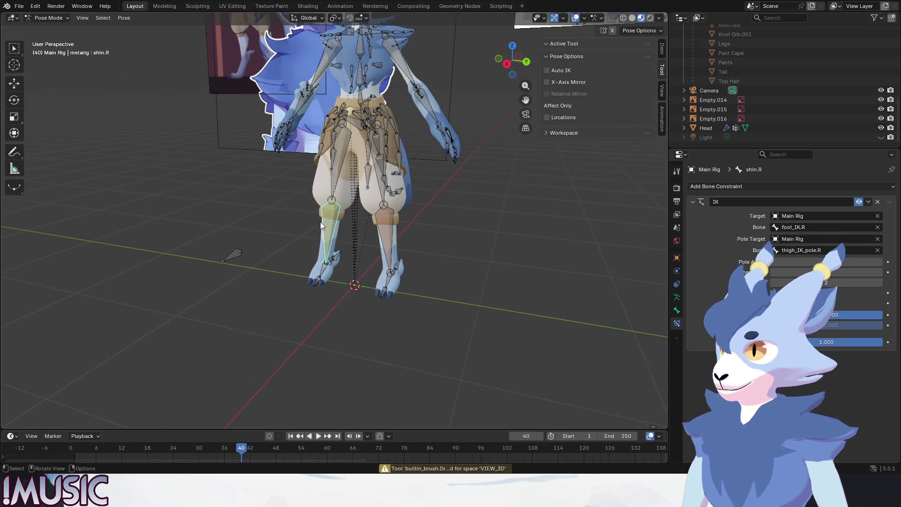
key("r")
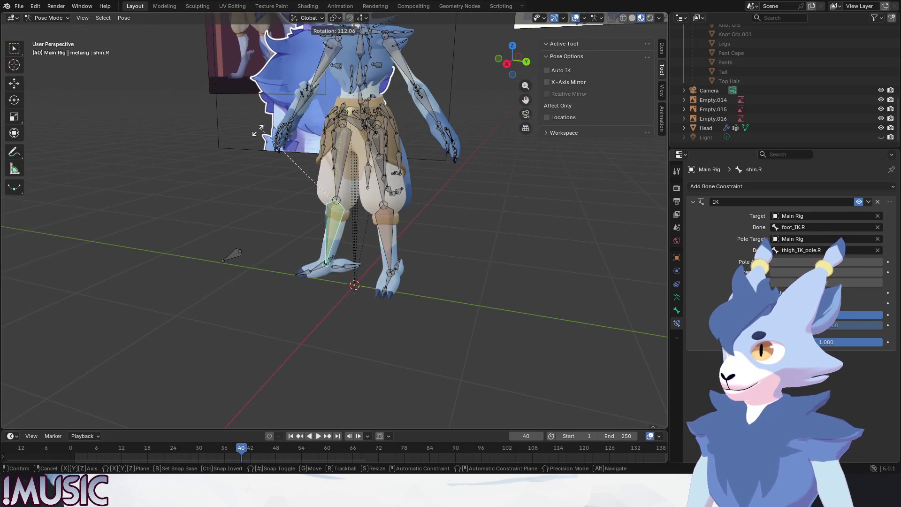
left_click(257, 131)
key("ctrl+z")
Step: Test-move the waist bone and right thigh, cancelling both, then view the side profile
left_click(361, 114)
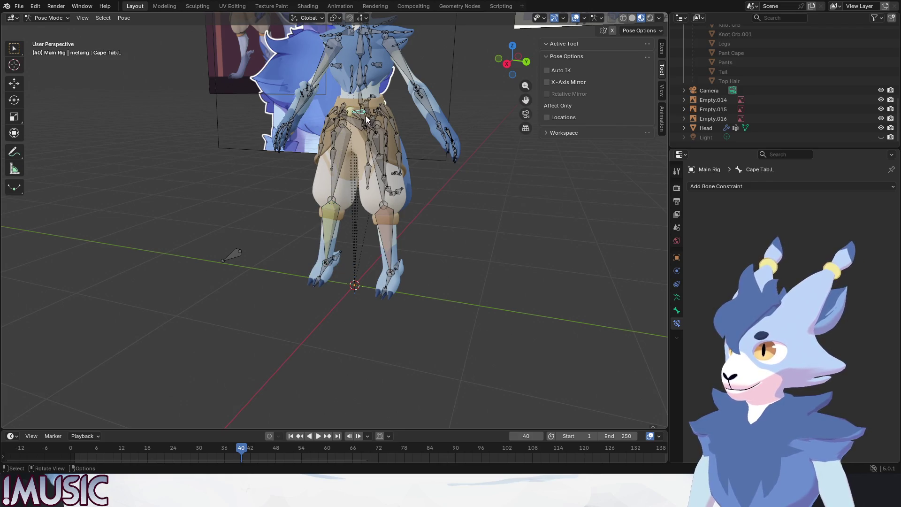
key("g")
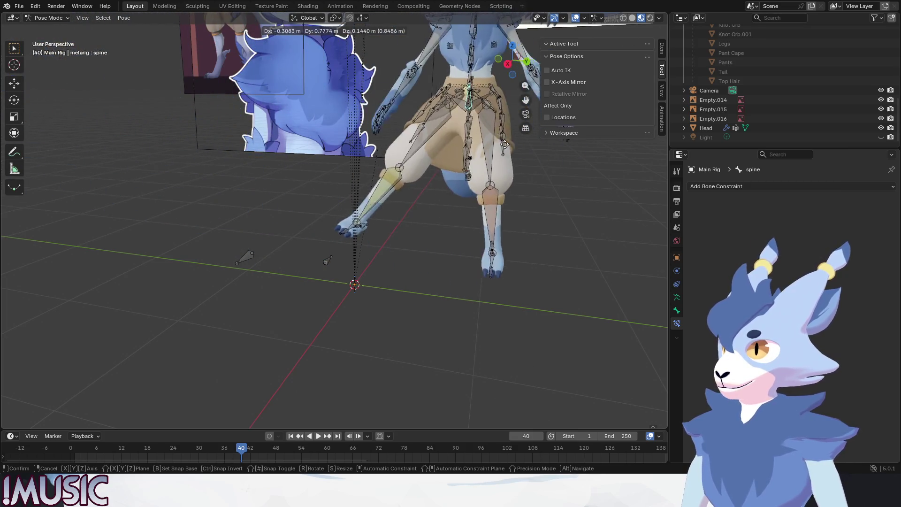
key("Escape")
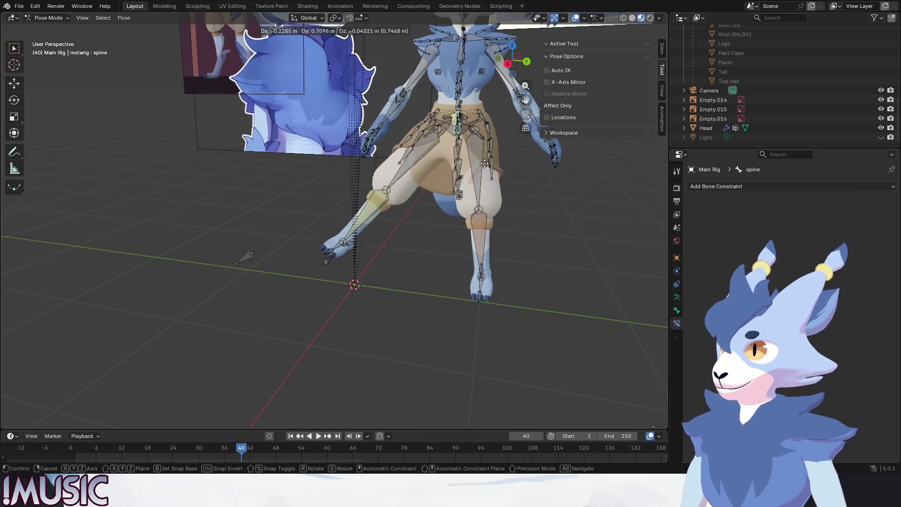
key("g")
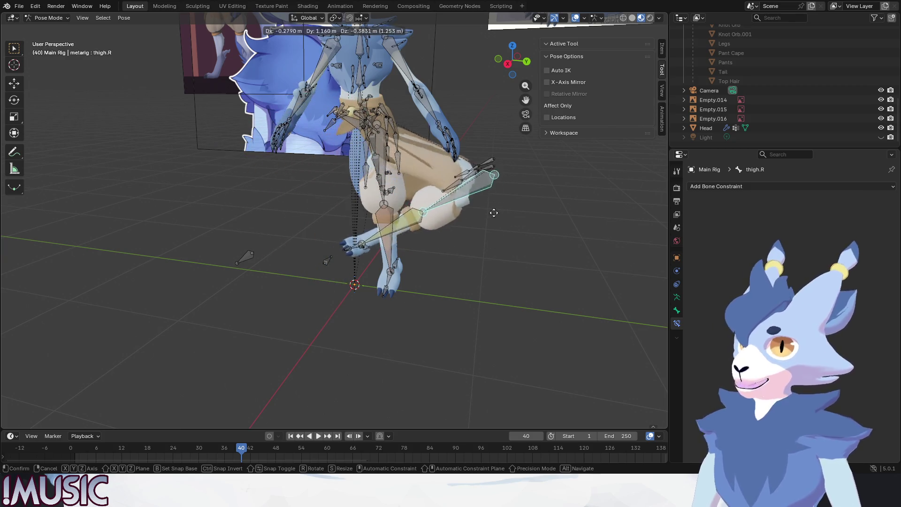
key("Escape")
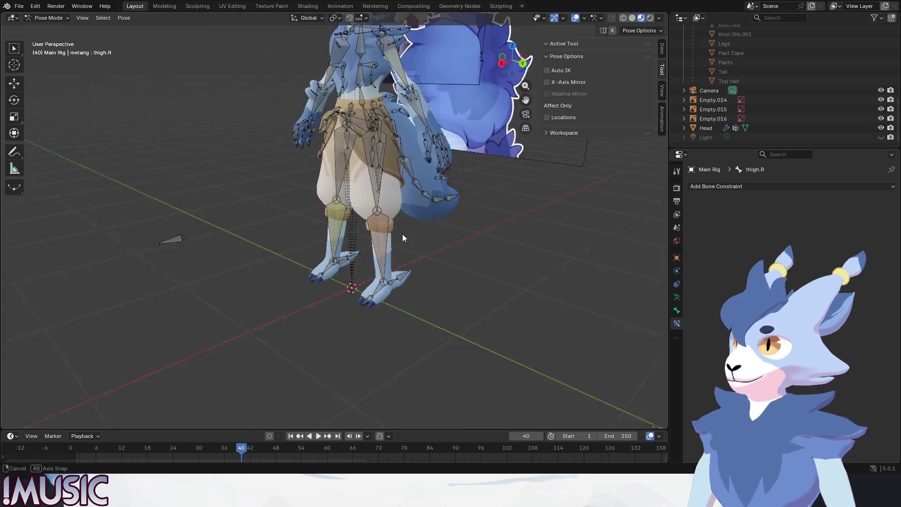
middle_click_drag(486, 272, 406, 235, "alt")
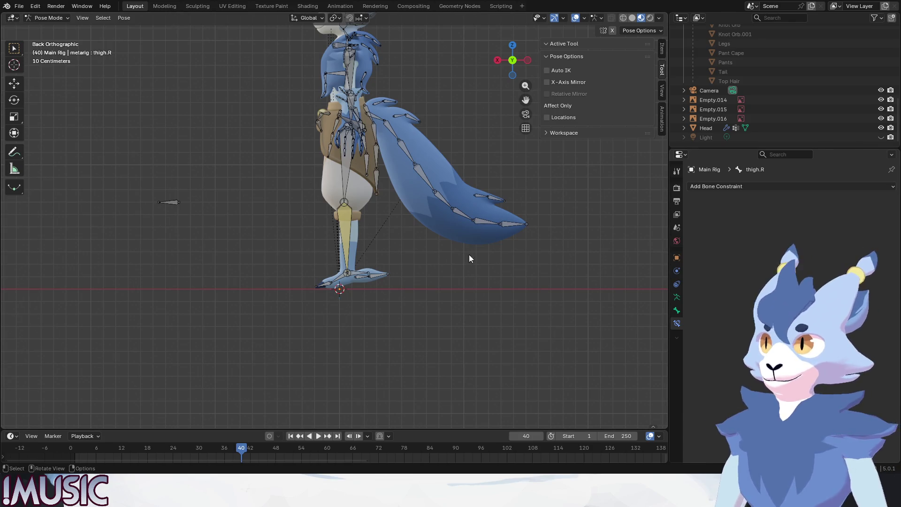
scroll(380, 253, "up", 2)
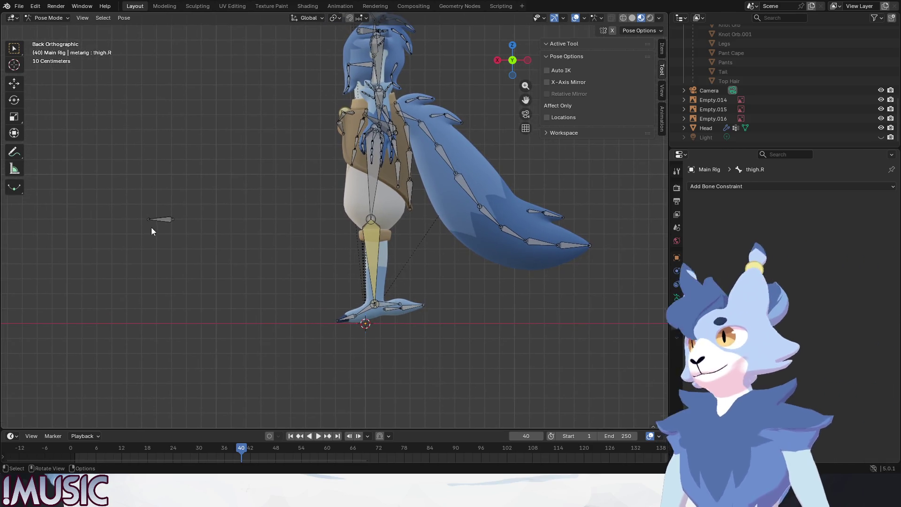
Step: Try moving thigh_IK_pole.R along X, undo it, and return the rig to Pose Mode
key("g")
key("y")
key("x")
left_click(135, 219)
left_click(316, 275)
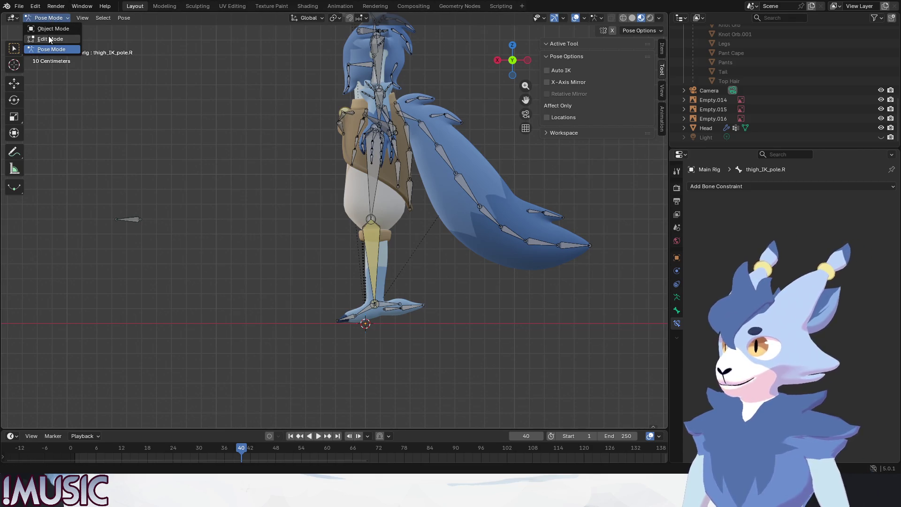
key("ctrl+z")
key("ctrl+z")
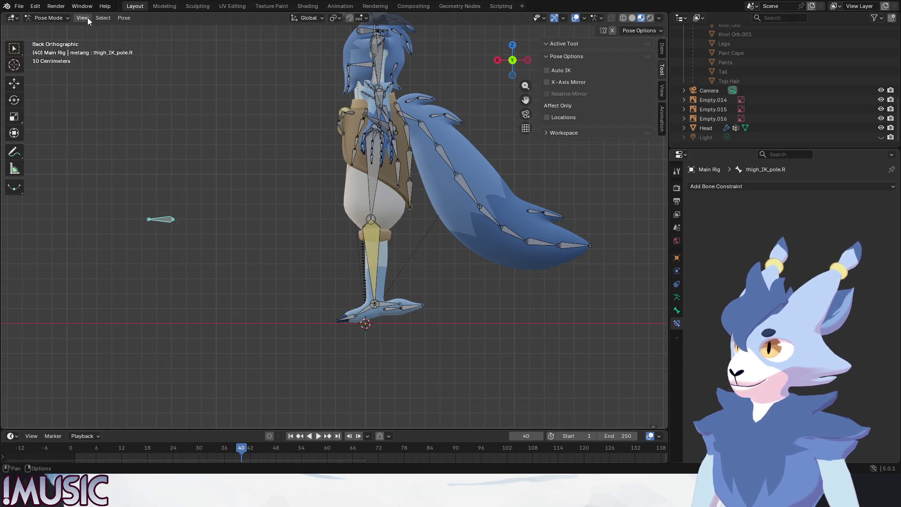
left_click(57, 18)
left_click(49, 40)
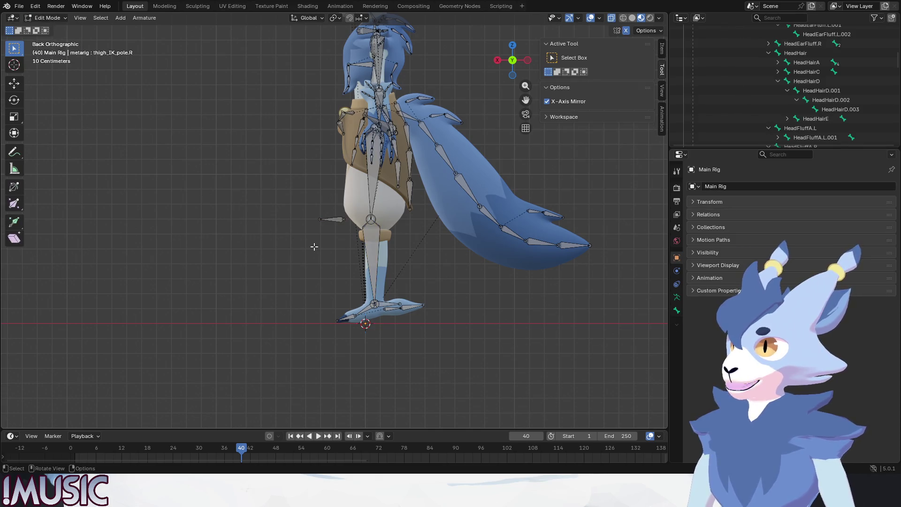
key("ctrl+Tab")
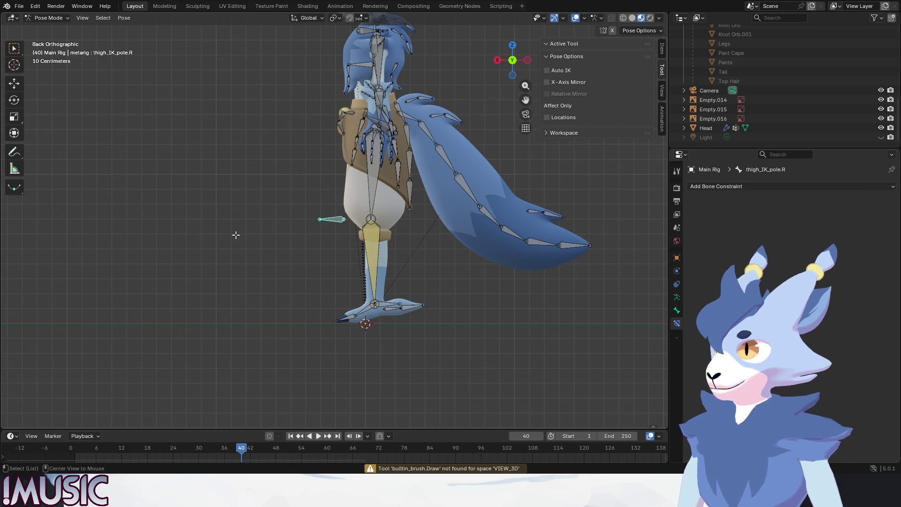
key("alt+a")
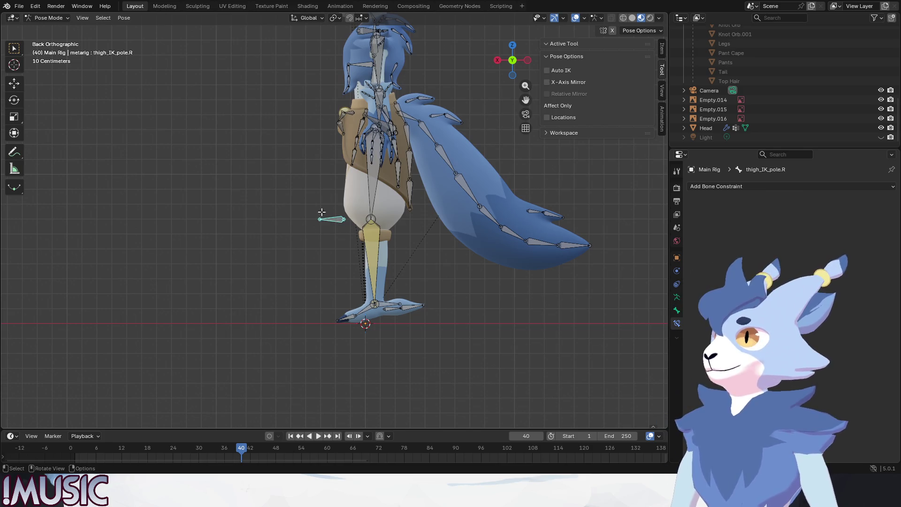
Step: In Edit Mode, move the knee pole along Y, then select it with foot_IK.R active
left_click(52, 40)
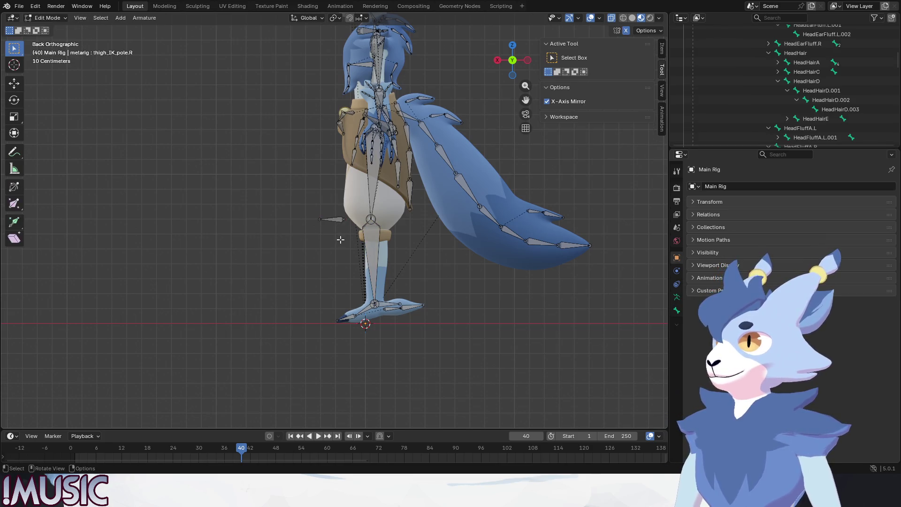
key("g")
key("y")
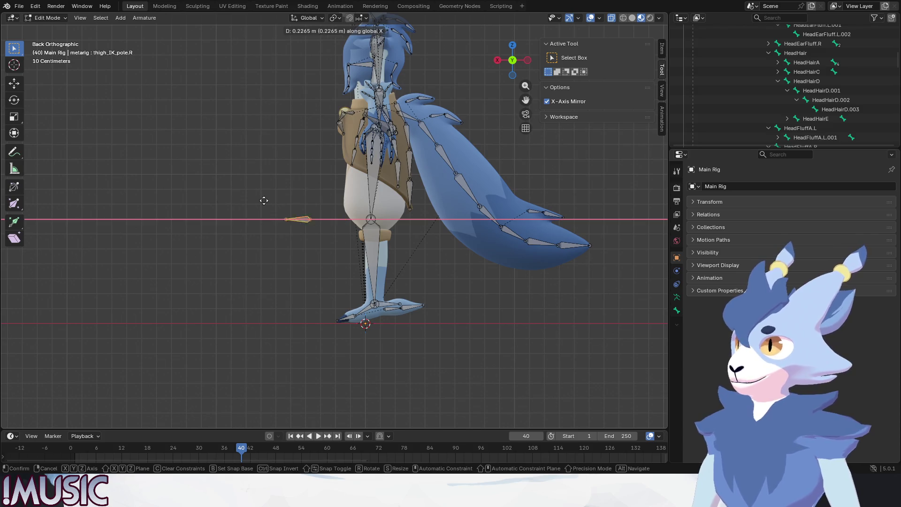
left_click(58, 192)
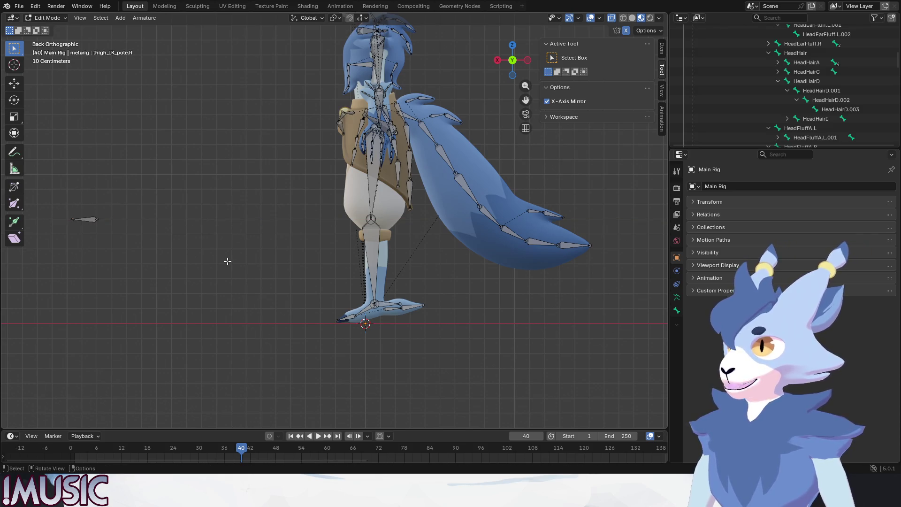
left_click(84, 218)
left_click(81, 217)
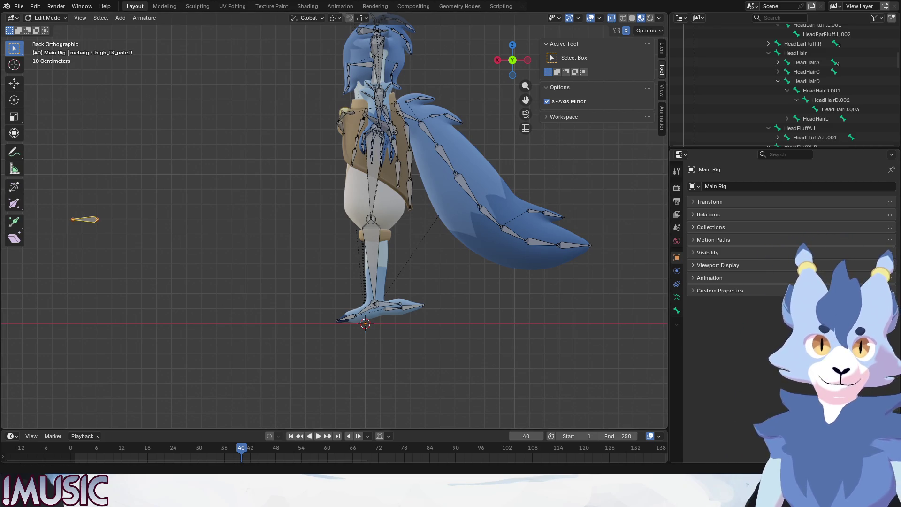
left_click(386, 303, "shift")
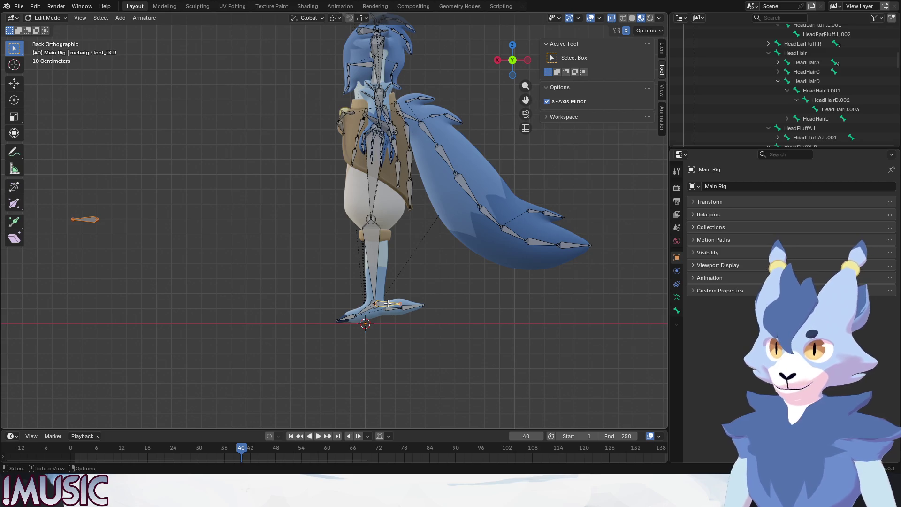
key("ctrl+q")
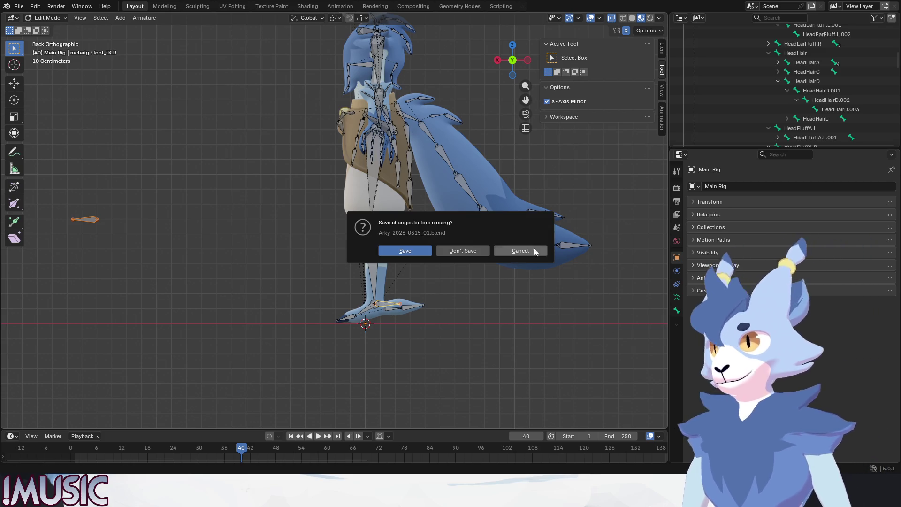
left_click(526, 253)
Step: Parent thigh_IK_pole.R to foot_IK.R with Keep Offset and test the foot in Pose Mode
key("ctrl+p")
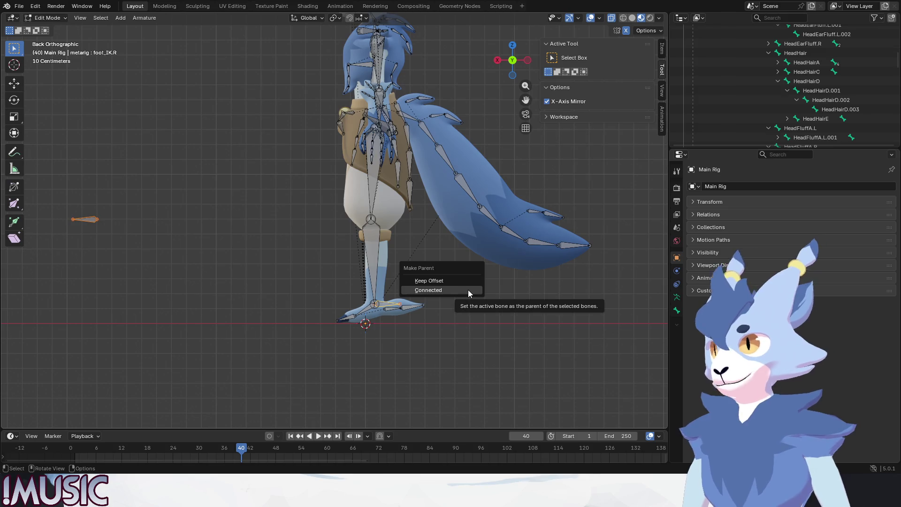
left_click(442, 279)
left_click(509, 297)
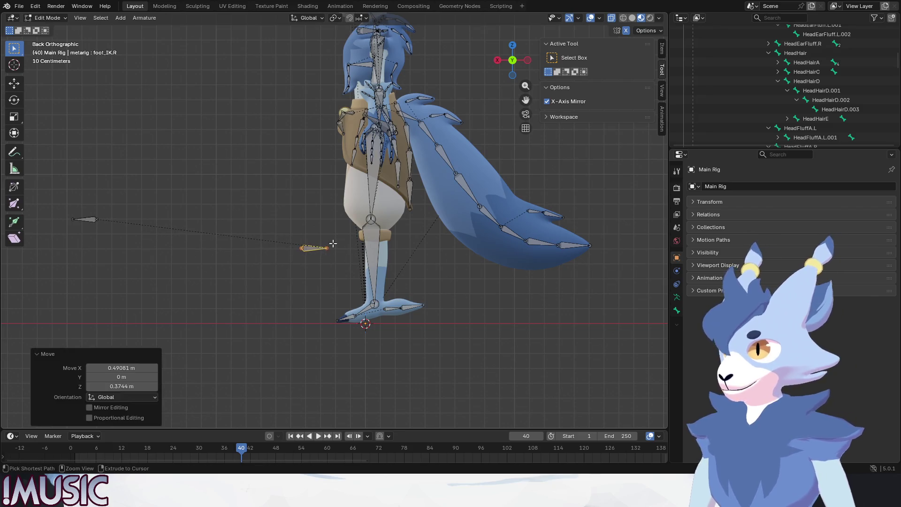
left_click(55, 18)
left_click(59, 49)
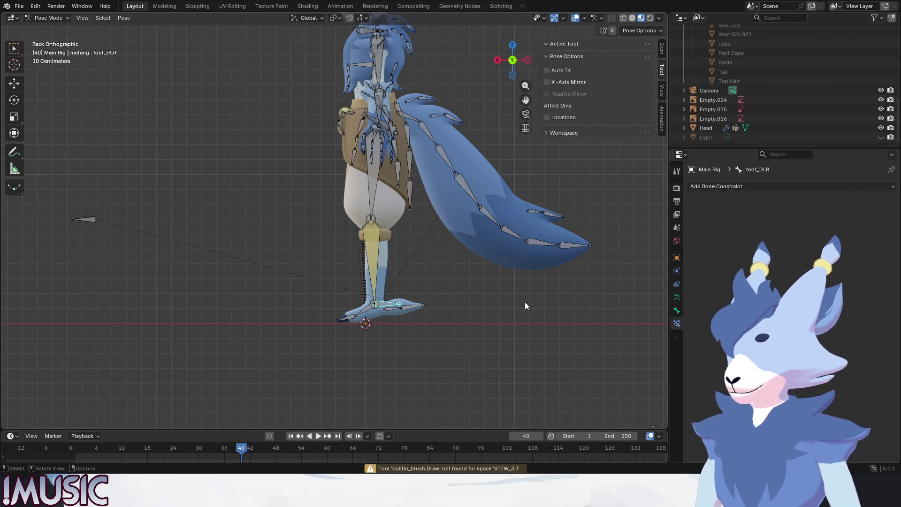
key("g")
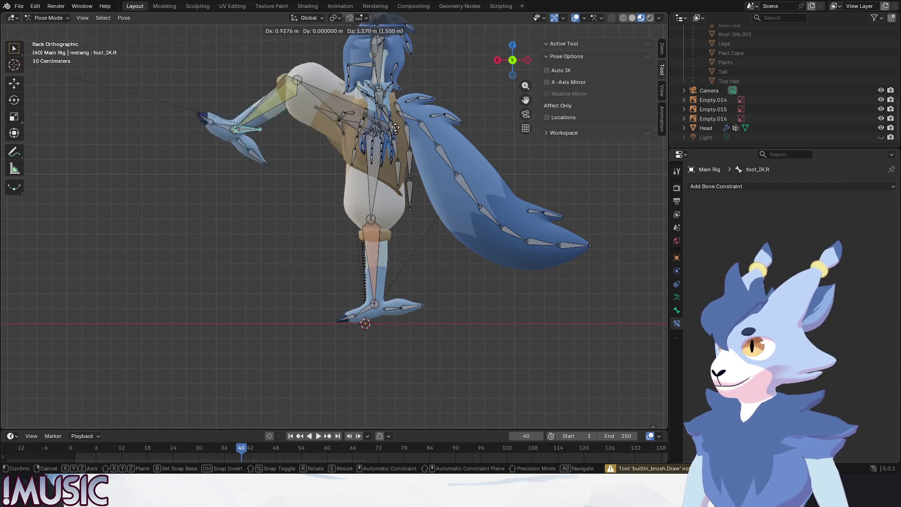
left_click(461, 295)
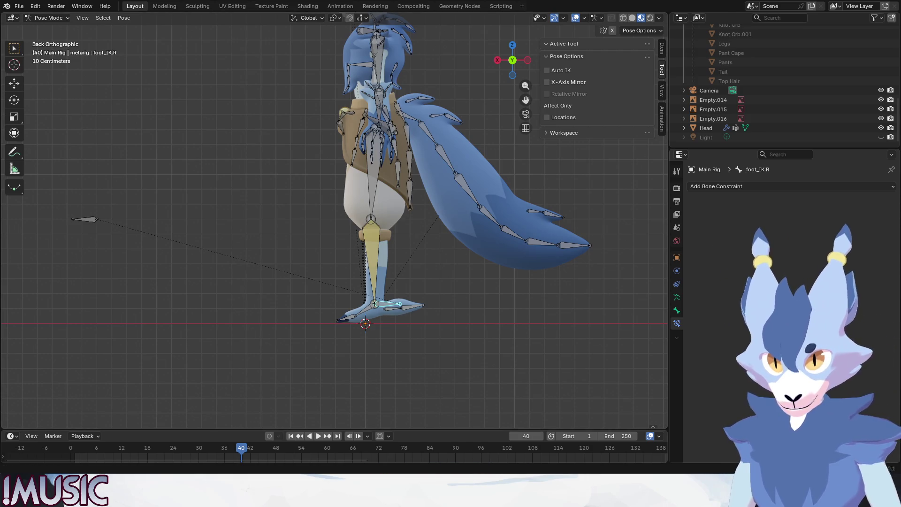
Step: From a back view, go back to Edit Mode to parent the pole bone again
left_click_drag(291, 273, 262, 257, "alt")
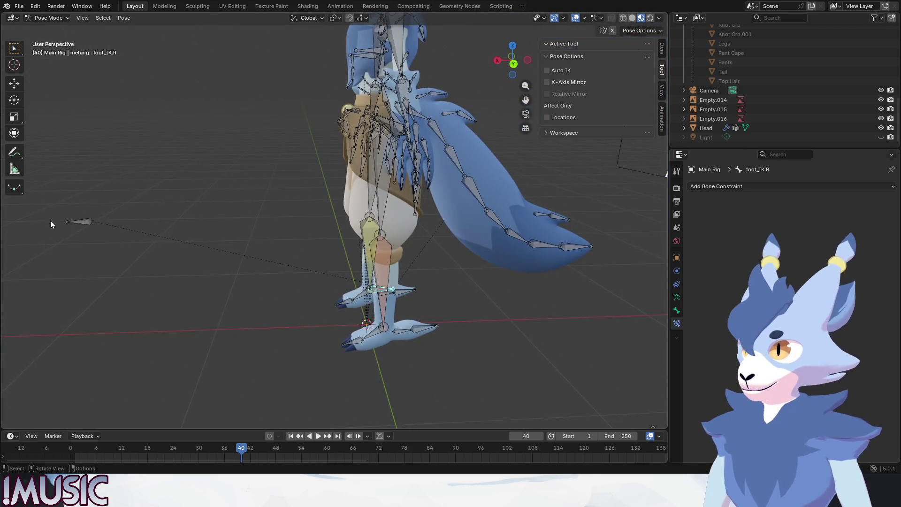
middle_click_drag(263, 257, 252, 187, "alt")
left_click(47, 18)
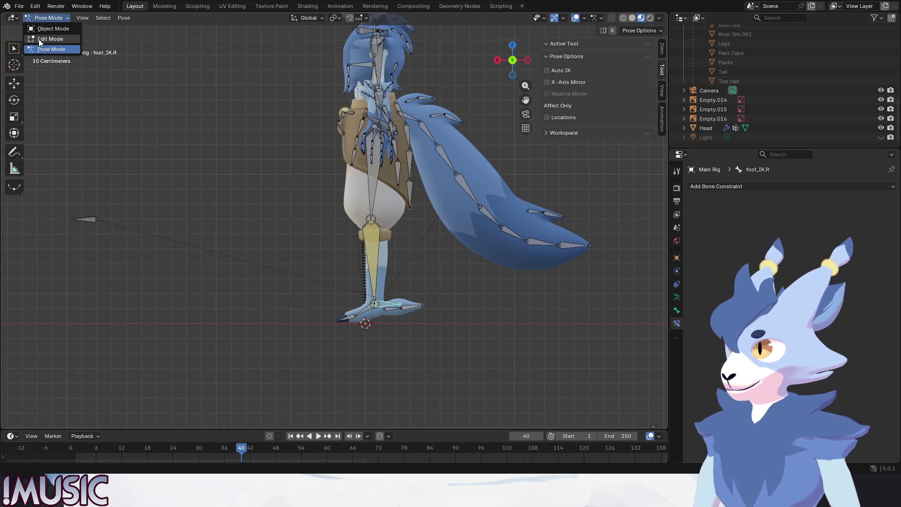
left_click(42, 36)
key("ctrl+p")
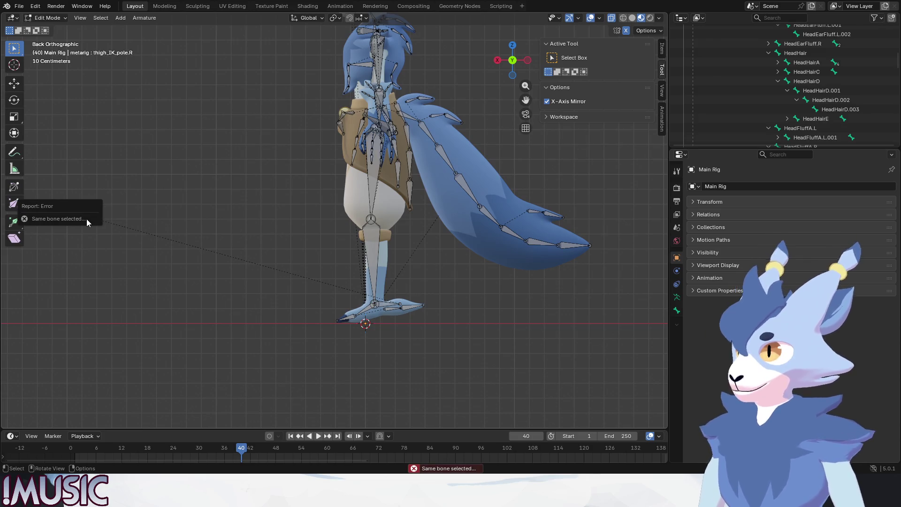
Step: Move the right knee pole bone along X closer to the leg, then deselect it
key("g")
key("x")
left_click(250, 220)
left_click(479, 319)
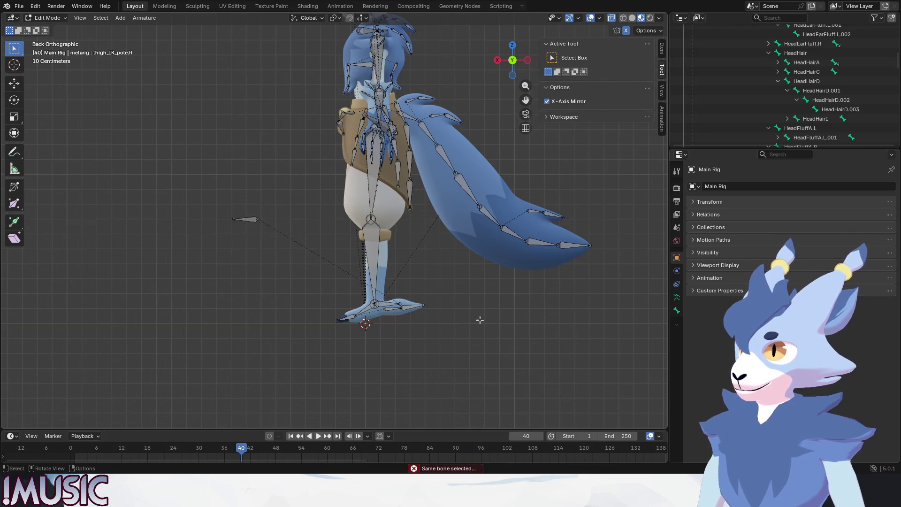
Step: Select foot_IK.R, enter Pose Mode, and lift and rotate the foot to bend the leg
left_click(388, 304)
left_click(47, 18)
left_click(45, 47)
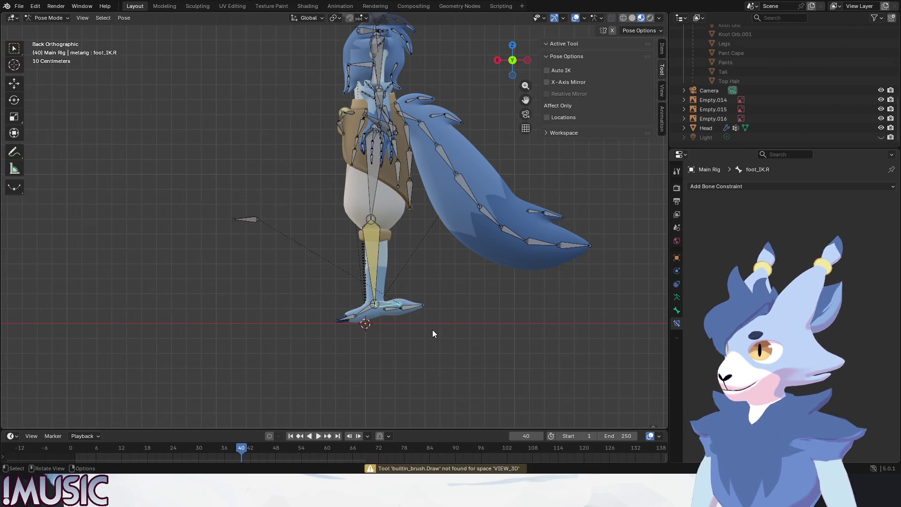
key("g")
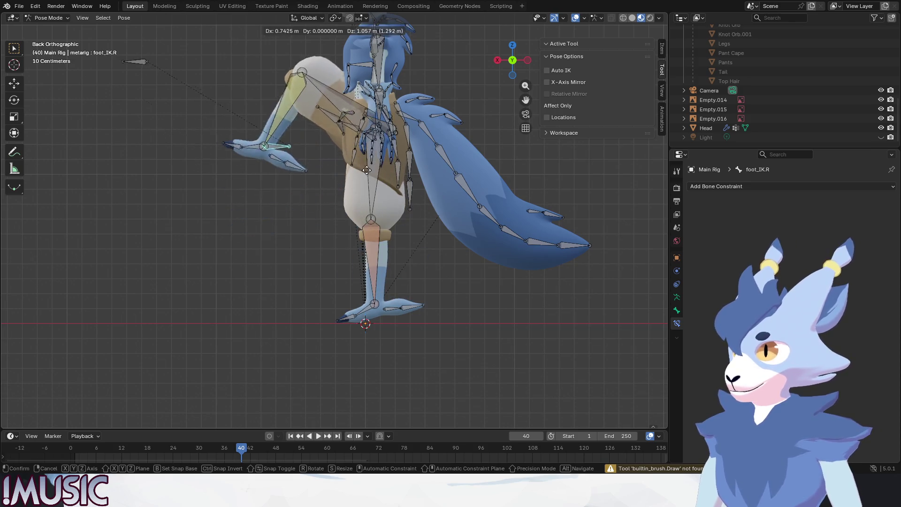
left_click(429, 243)
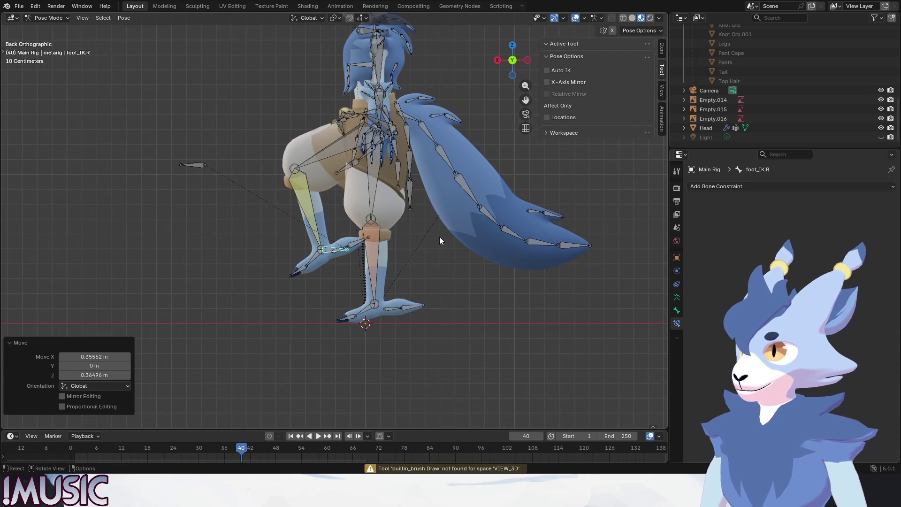
key("r")
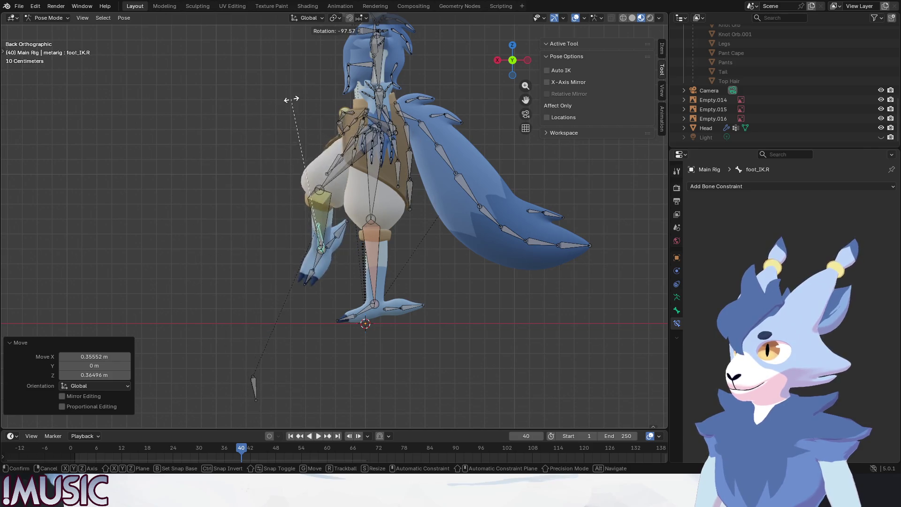
left_click(384, 271)
Step: Orbit around the bent leg and keep test-rotating foot_IK.R, undoing a trial rotation
mouse_move(384, 268)
middle_mouse_down()
mouse_move(370, 302)
mouse_move(347, 283)
middle_mouse_up()
key("r")
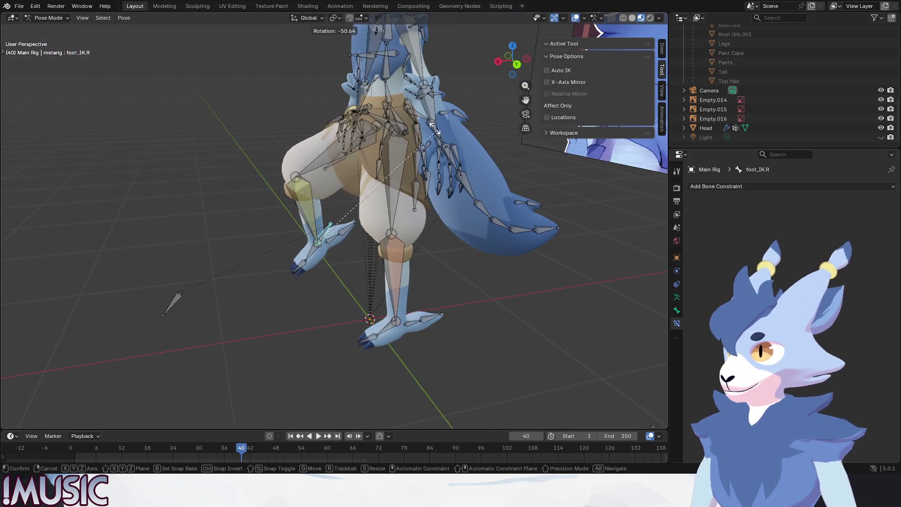
left_click(445, 283)
mouse_move(435, 286)
middle_mouse_down("alt")
mouse_move(342, 269)
mouse_move(412, 269)
middle_mouse_up("alt")
key("r")
left_click(181, 301)
key("ctrl+z")
key("r")
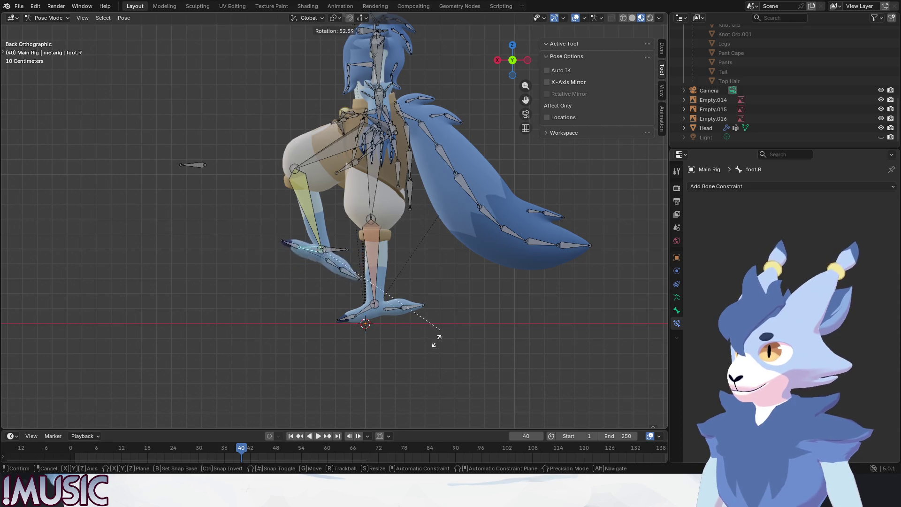
left_click(420, 224)
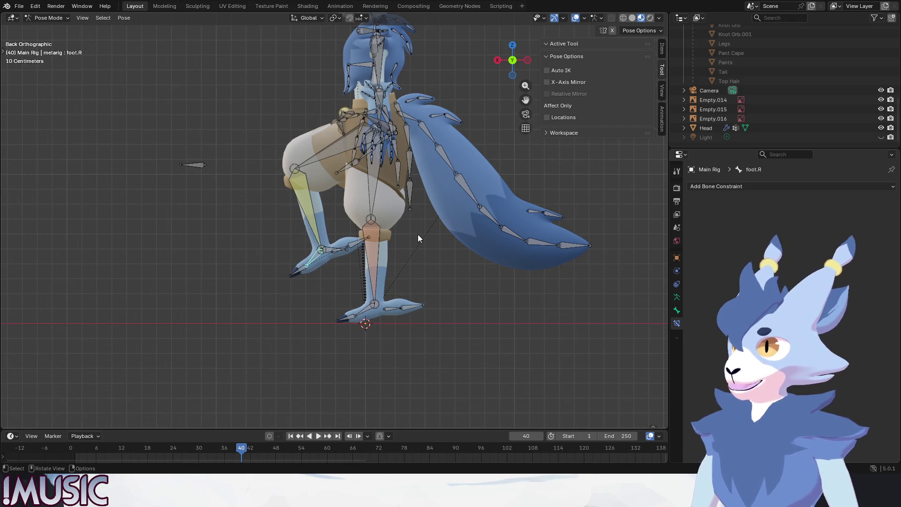
Step: Undo the test to return the leg to its straight pose and deselect the foot bone
key("ctrl+z")
key("ctrl+z")
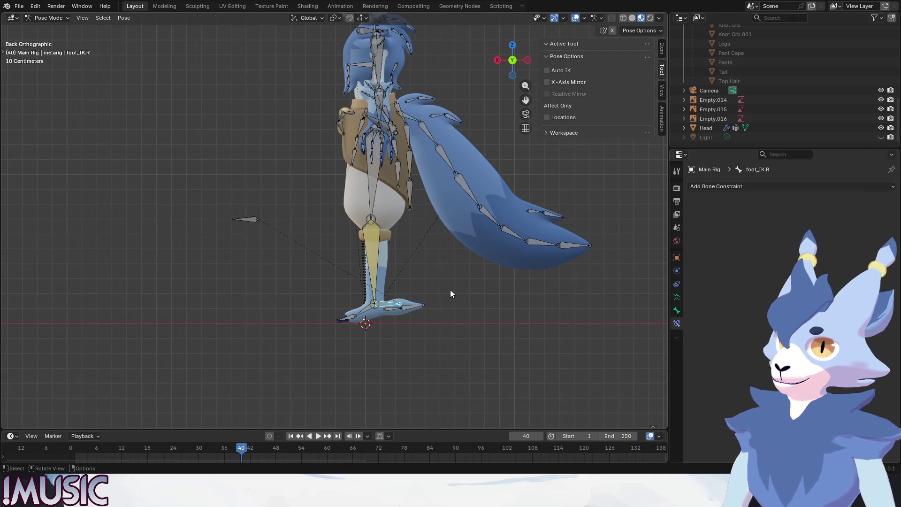
left_click(358, 322)
middle_click_drag(358, 320, 394, 336)
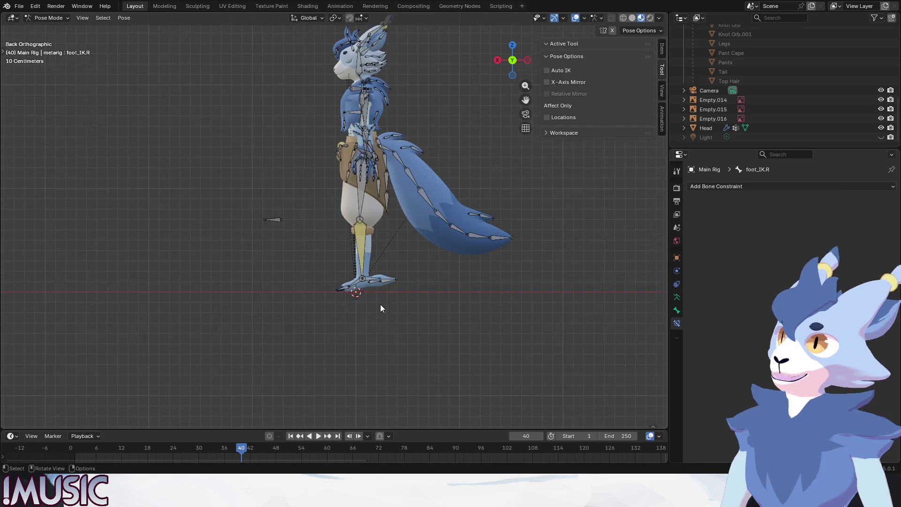
Step: Switch to the back view, then zoom and orbit to inspect both feet from behind
key("ctrl+KP_1")
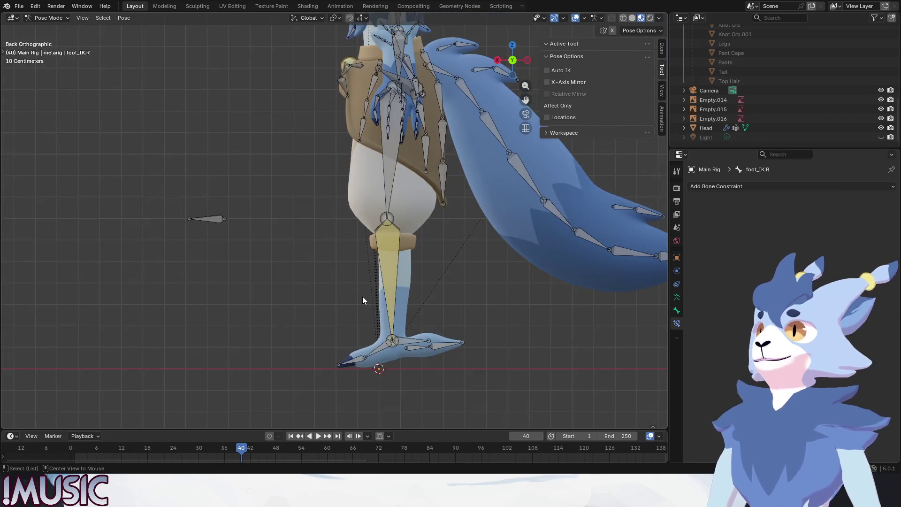
scroll(370, 247, "up", 3)
scroll(373, 246, "up", 3)
scroll(330, 271, "down", 5)
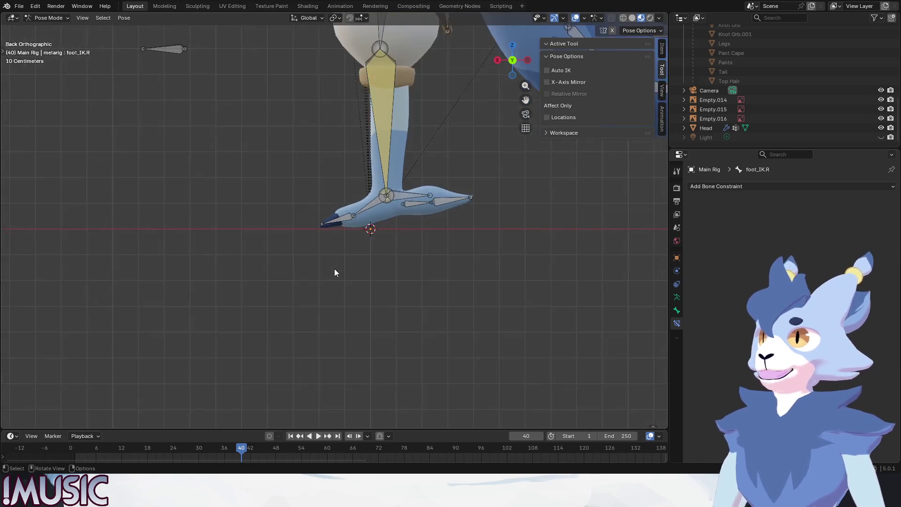
middle_click_drag(332, 271, 396, 256)
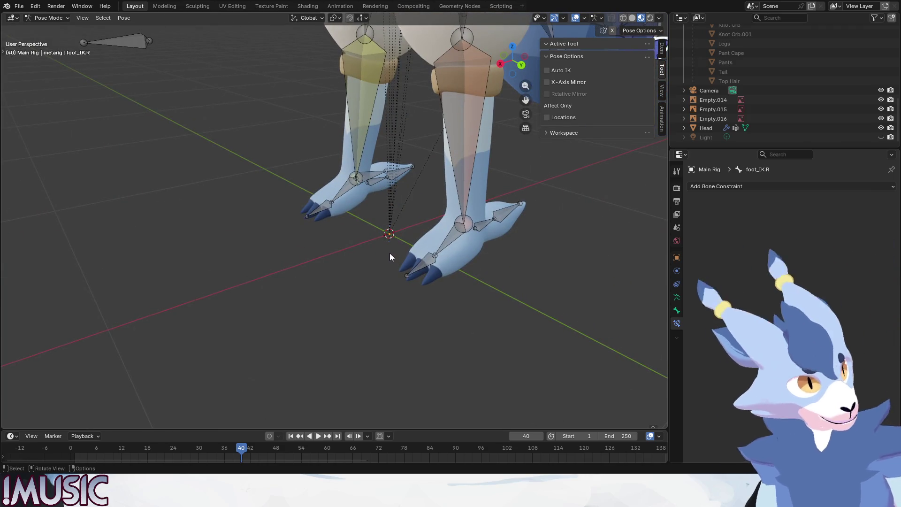
scroll(370, 176, "down", 3)
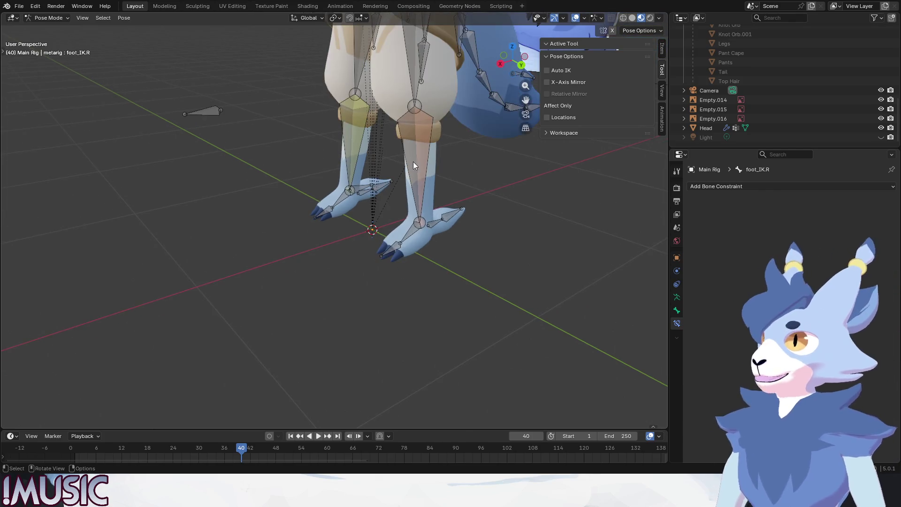
mouse_move(434, 283)
middle_mouse_down("alt")
mouse_move(333, 276)
mouse_move(390, 254)
middle_mouse_up("alt")
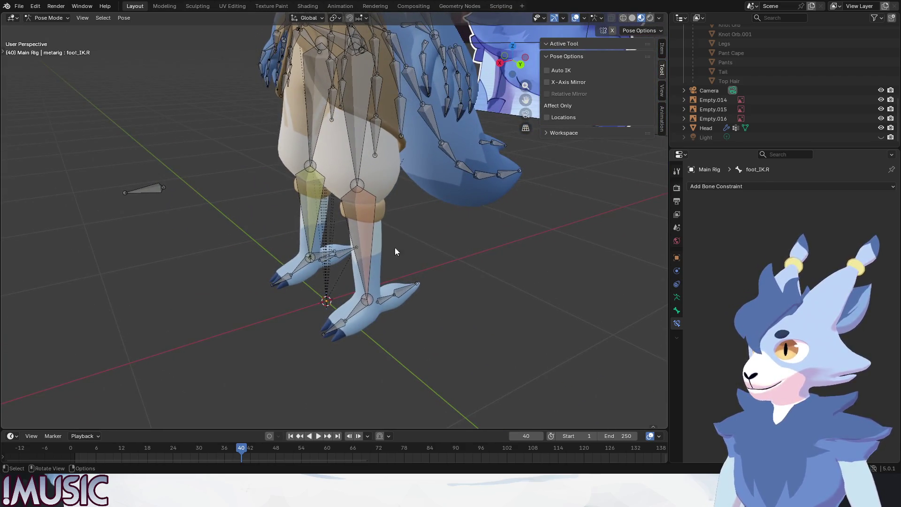
Step: Select shin.L and delete its leftover IK constraint, then deselect the bone
left_click(363, 224)
mouse_move(363, 224)
middle_mouse_down()
mouse_move(413, 236)
mouse_move(393, 226)
middle_mouse_up()
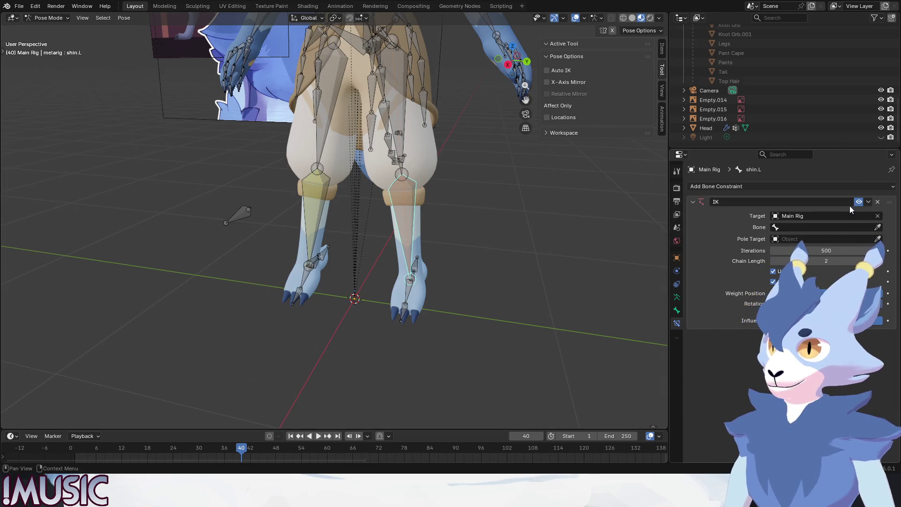
left_click(877, 202)
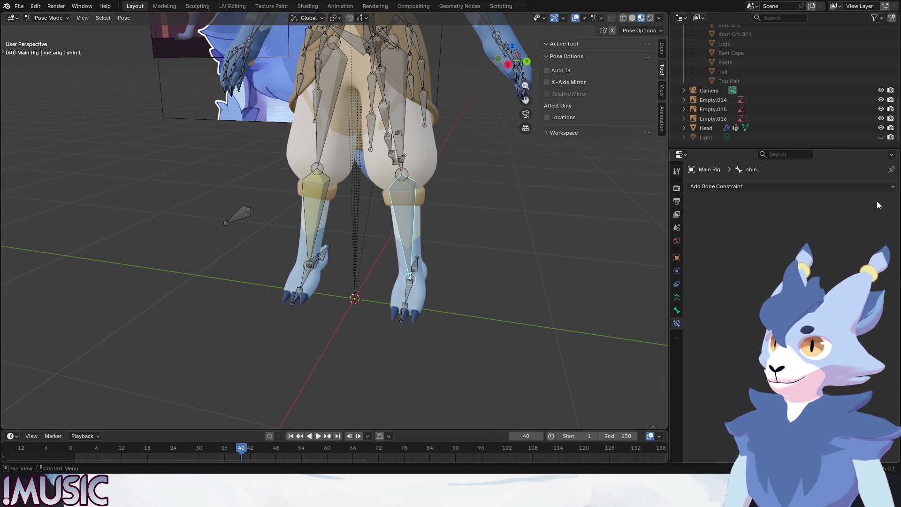
left_click(488, 264)
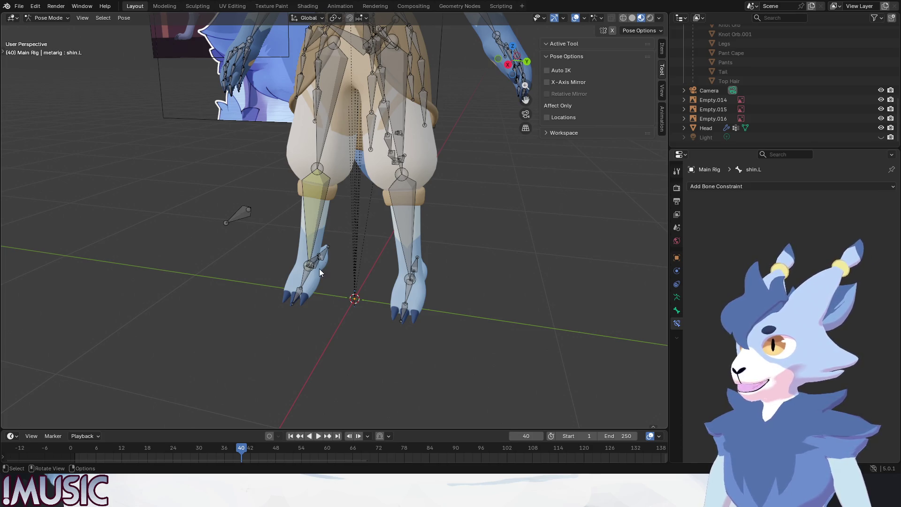
scroll(324, 272, "down", 2)
left_click(48, 17)
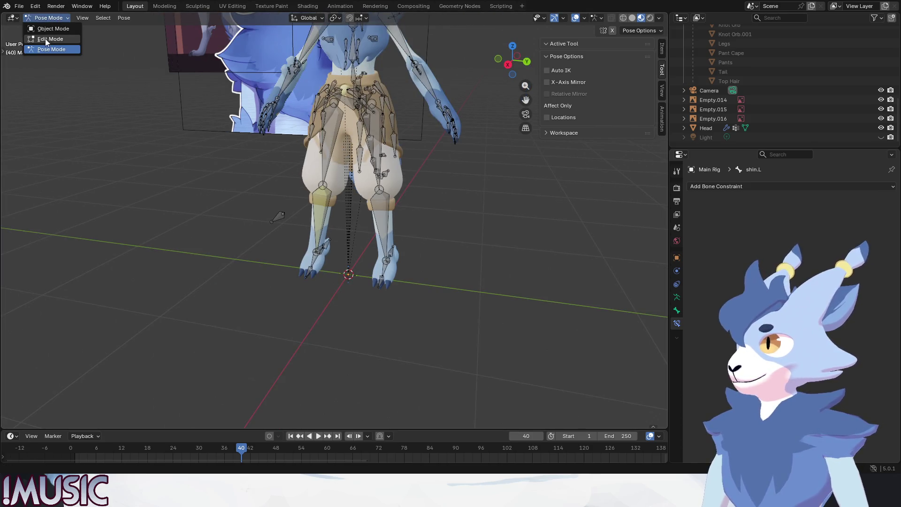
Step: In Edit Mode, box-select the left-side leg bones and Symmetrize them to the right side
left_click(45, 34)
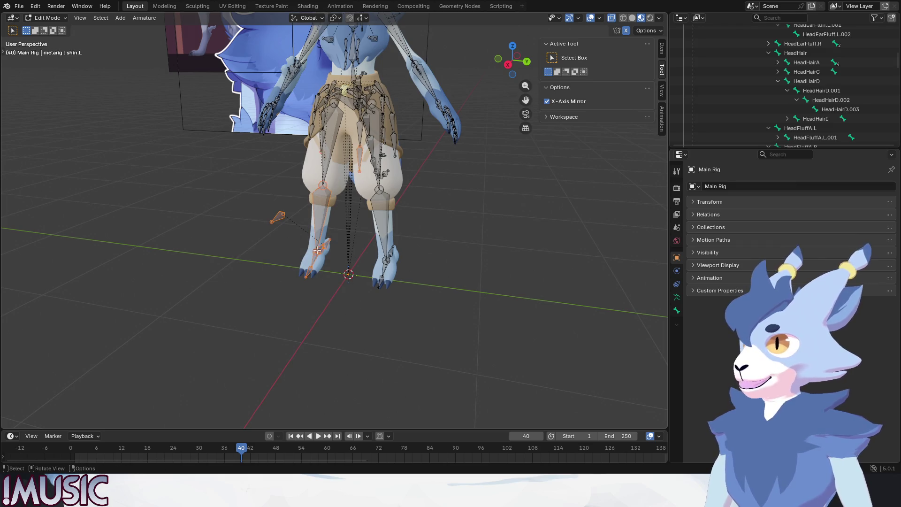
left_click_drag(359, 291, 232, 58)
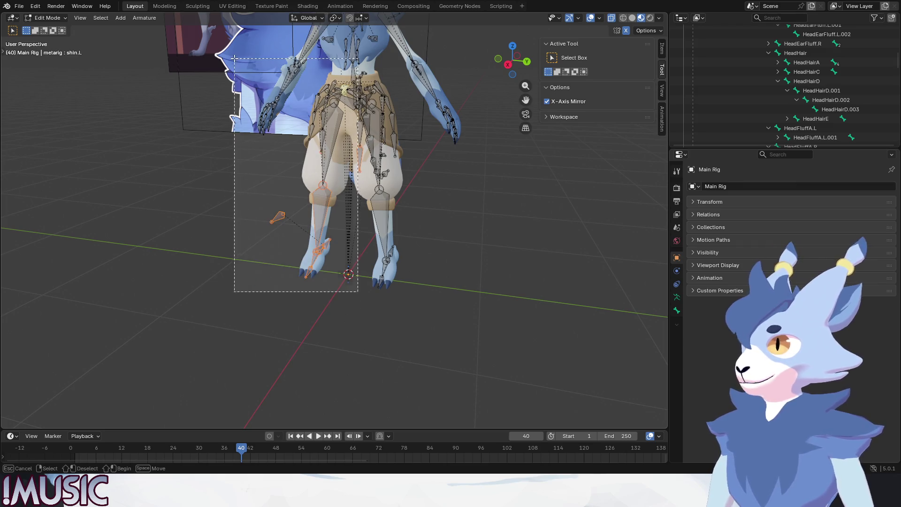
right_click(189, 190)
mouse_move(189, 190)
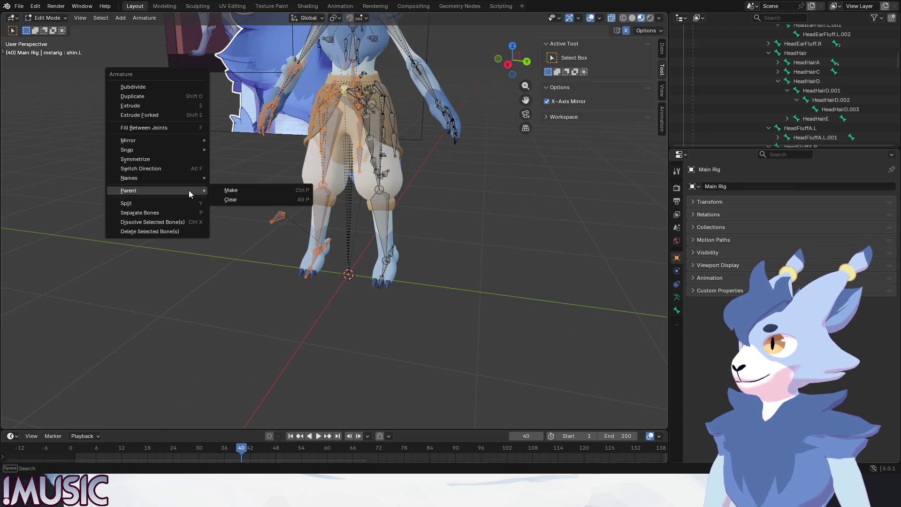
left_click(159, 159)
left_click(473, 249)
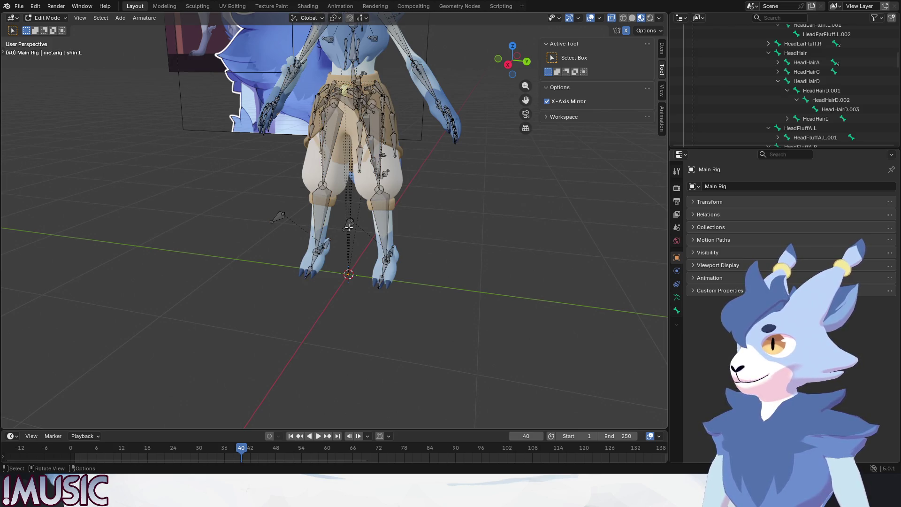
Step: Make the left knee pole bone active and orbit to inspect the mirrored bones
left_click(348, 224)
middle_click_drag(348, 225, 351, 299)
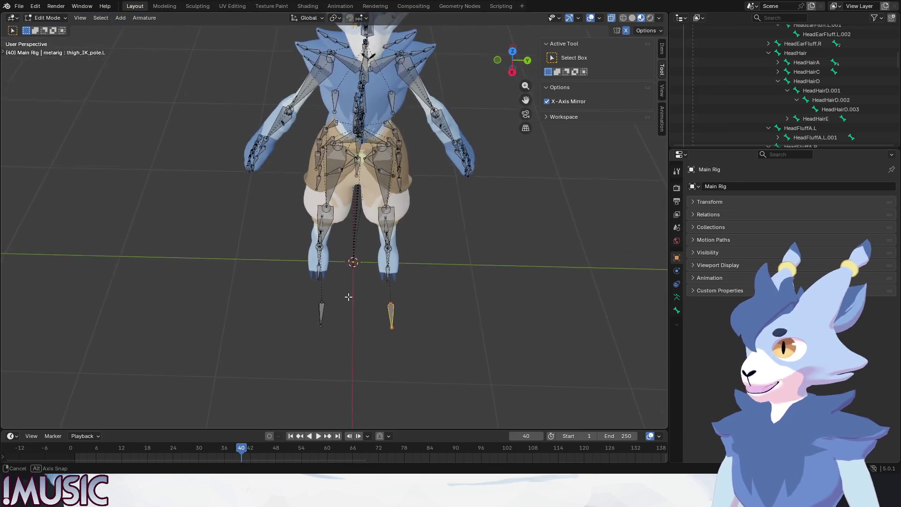
middle_click_drag(351, 299, 331, 263)
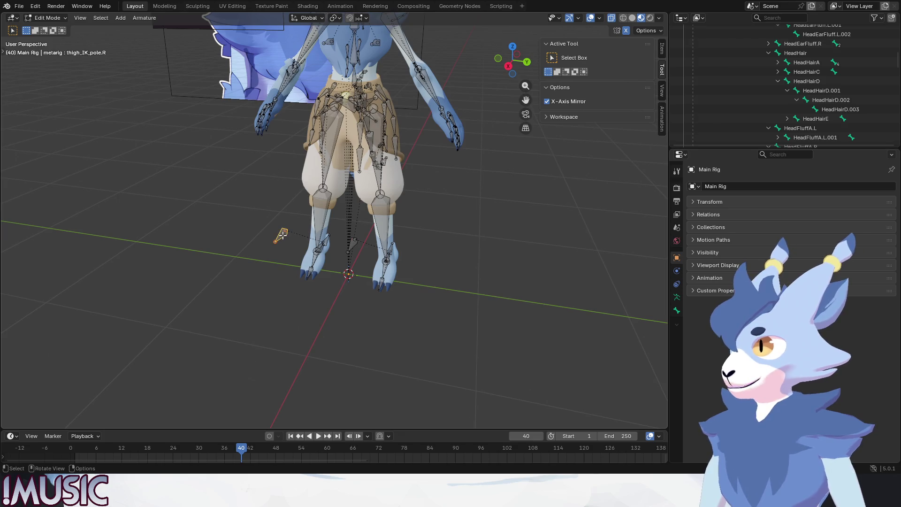
middle_click_drag(353, 242, 379, 266)
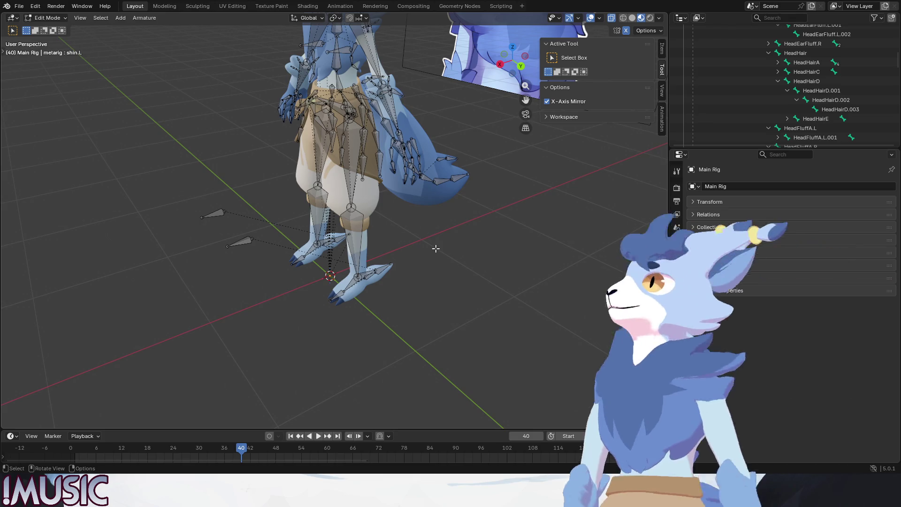
left_click(19, 6)
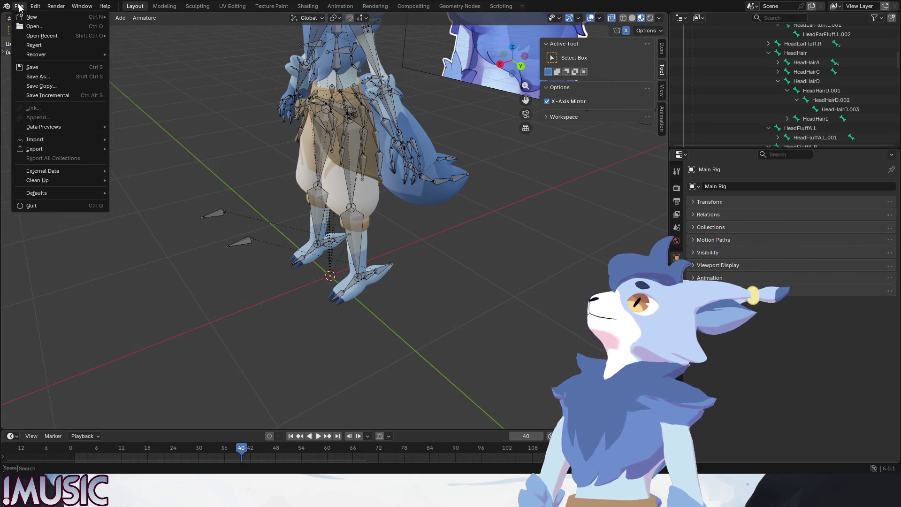
Step: Save the file as Arky_2026_0315_01.blend and switch to the Right orthographic view
left_click(26, 70)
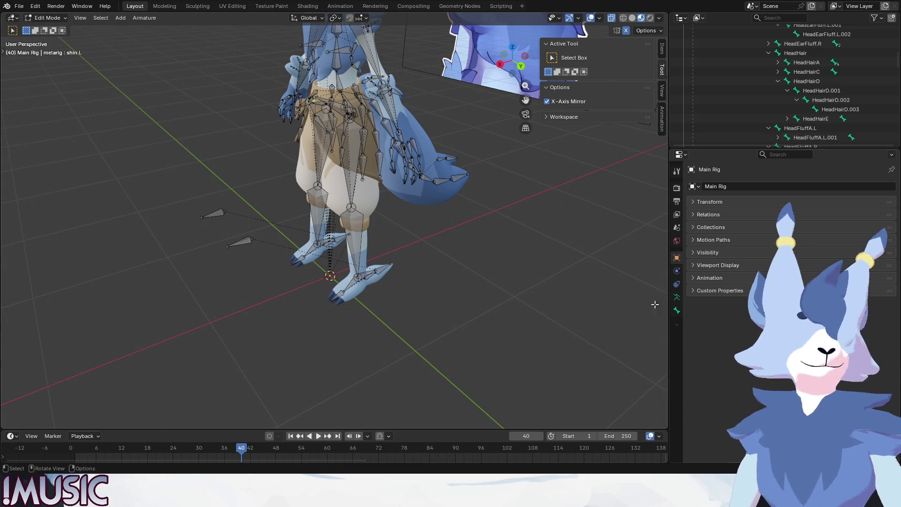
middle_click_drag(422, 230, 468, 232)
key("KP_3")
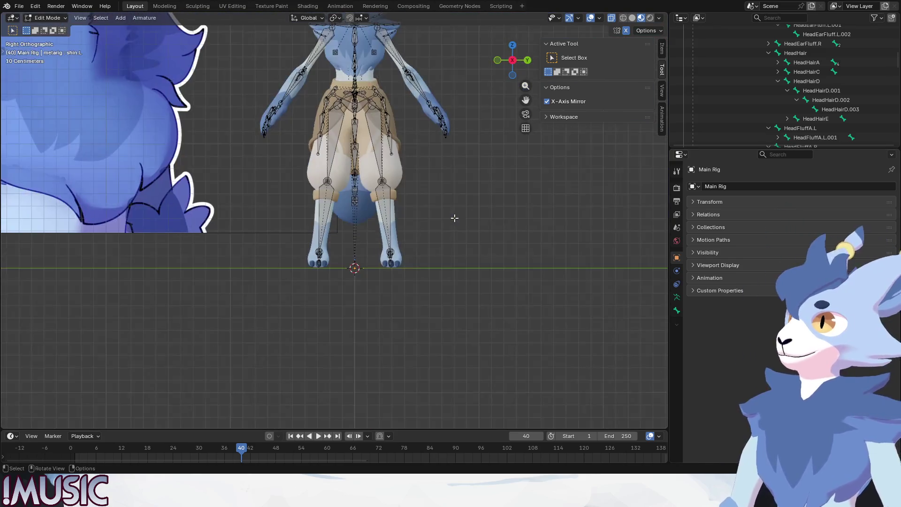
Step: Zoom in, turn to the back view, and select the foot_IK.L bone
scroll(372, 235, "up", 3)
middle_click_drag(441, 143, 275, 188, "alt")
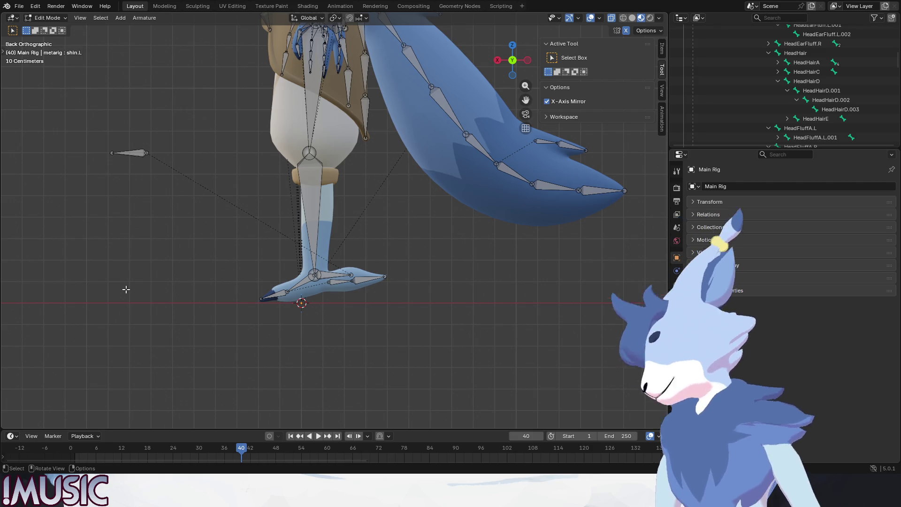
left_click(337, 277)
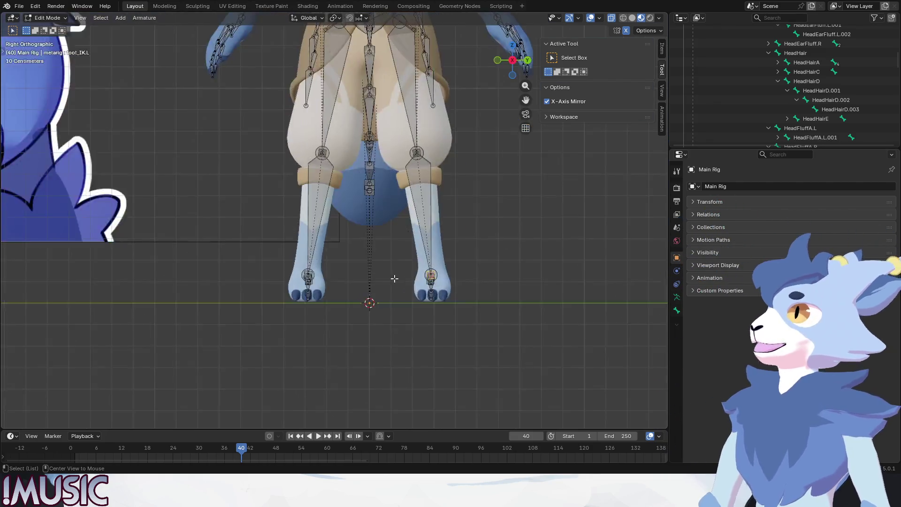
left_click(45, 17)
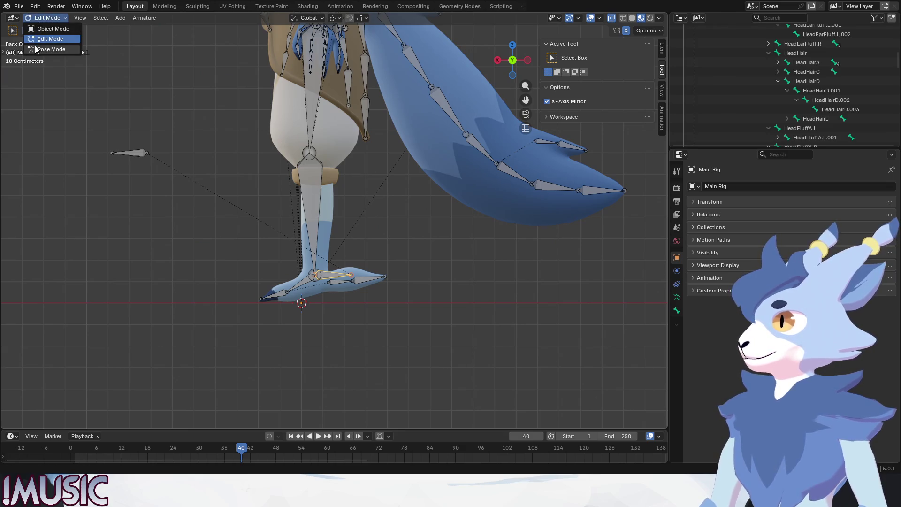
Step: In Pose Mode, rotate and lift foot_IK.L to test the left leg bend
left_click(47, 49)
key("r")
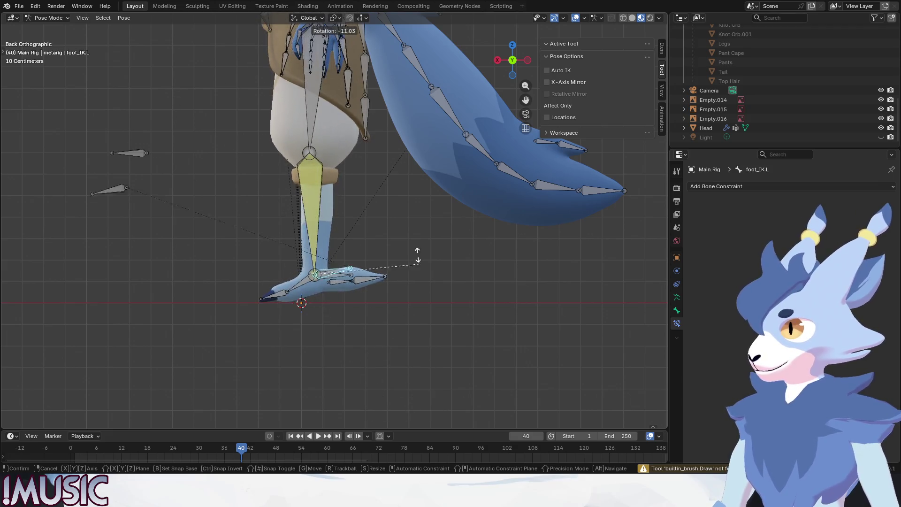
left_click(391, 177)
key("g")
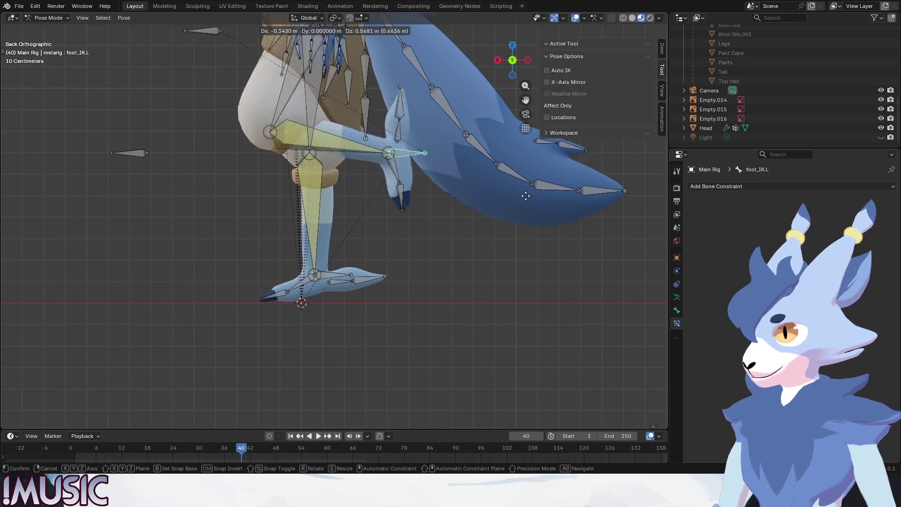
left_click(328, 194)
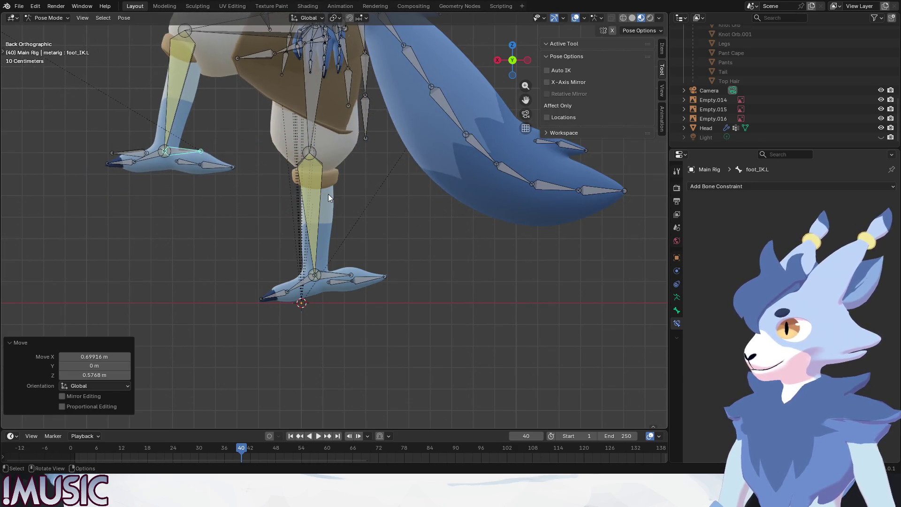
Step: Raise foot_IK.R to test the right leg, then undo back to the standing pose
left_click(330, 265)
key("g")
left_click(333, 141)
mouse_move(333, 141)
middle_mouse_down()
mouse_move(332, 120)
mouse_move(359, 110)
mouse_move(325, 312)
mouse_move(274, 249)
mouse_move(277, 198)
middle_mouse_up()
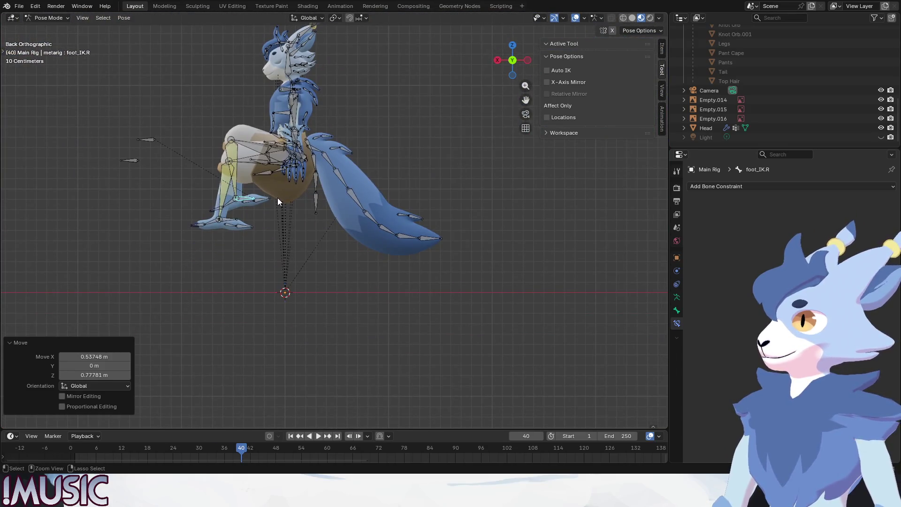
key("ctrl+z")
key("ctrl+z")
left_click(49, 18)
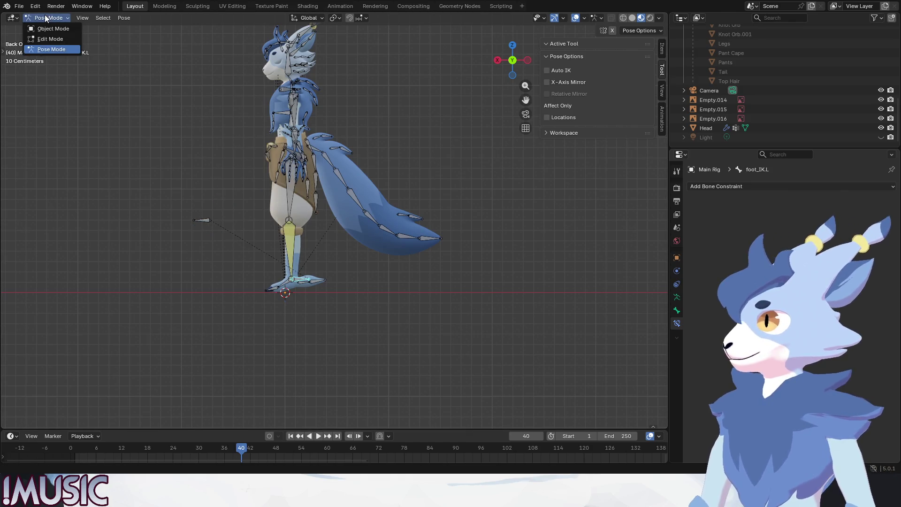
Step: Switch the rig to Object Mode and save Arky_2026_0315_01.blend
left_click(42, 28)
left_click(19, 6)
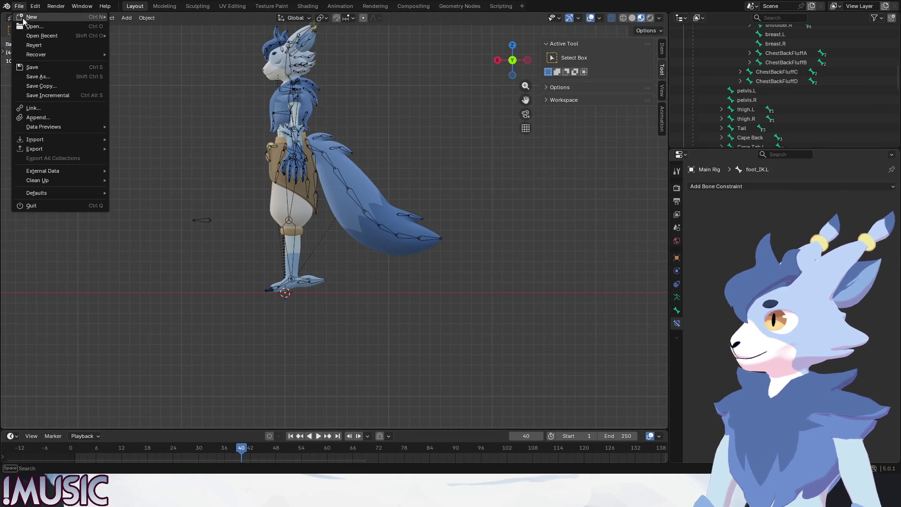
left_click(31, 67)
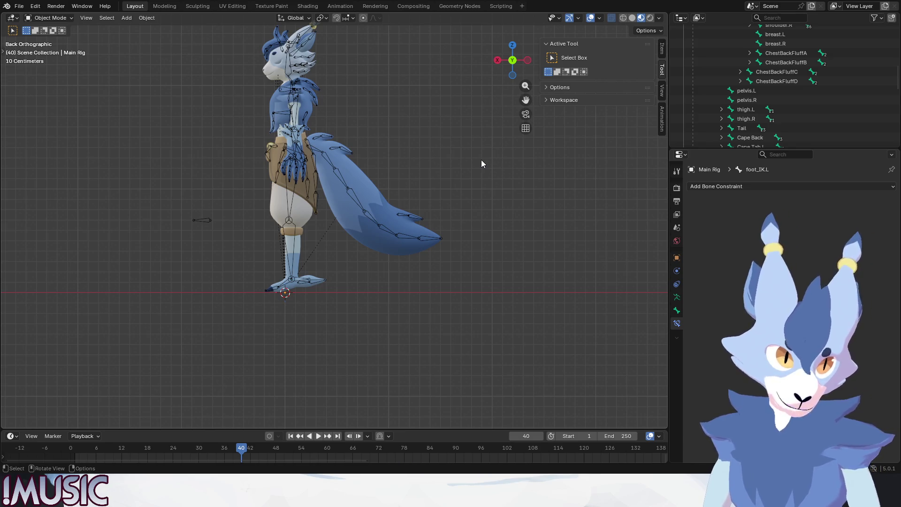
Step: Browse the File menu's Export formats without exporting
left_click(17, 6)
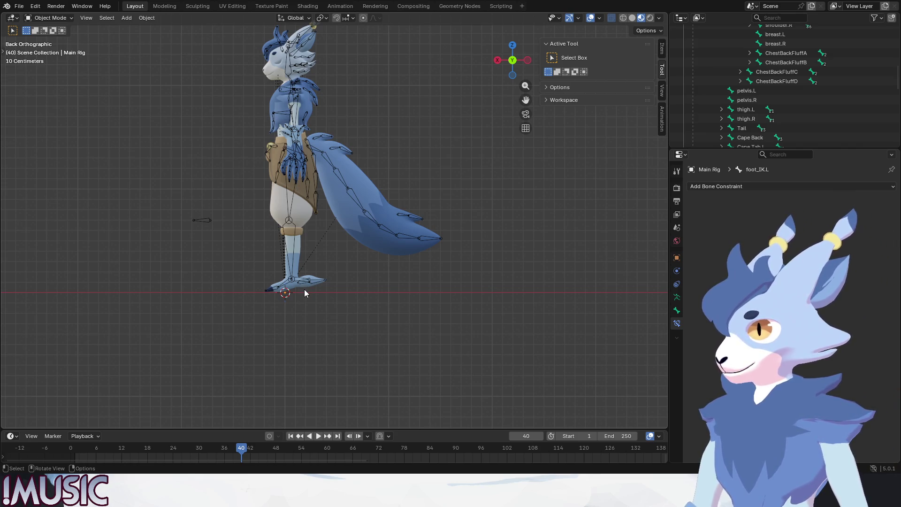
left_click(17, 6)
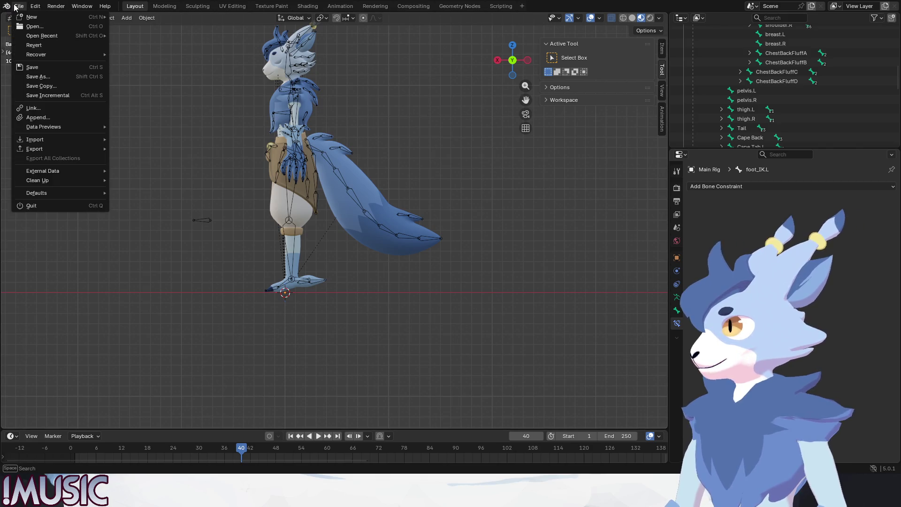
mouse_move(35, 148)
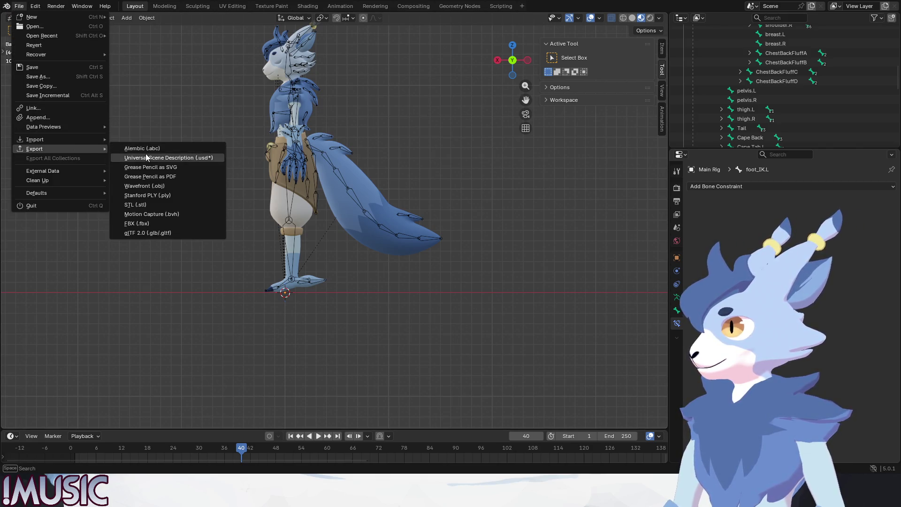